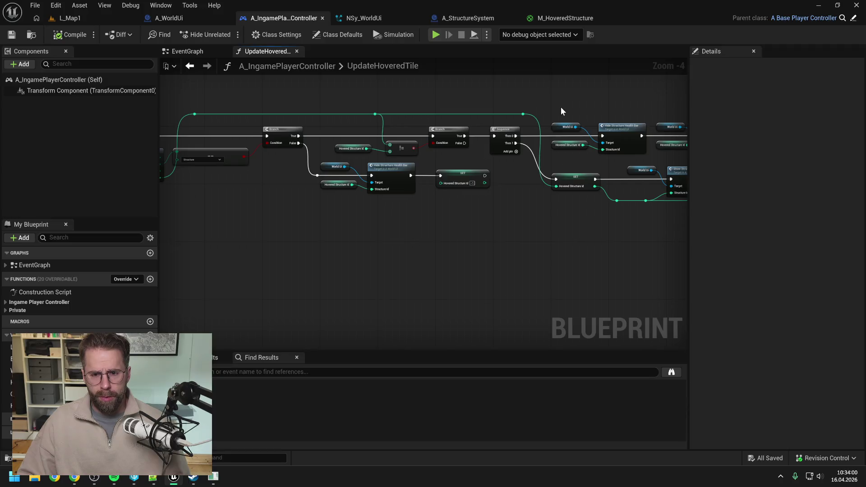
Step: Duplicate the three nodes that hide the hovered decal in UpdateHoveredTile
{"action": "left_click_drag", "start_coordinate": [562, 105], "coordinate": [623, 153]}
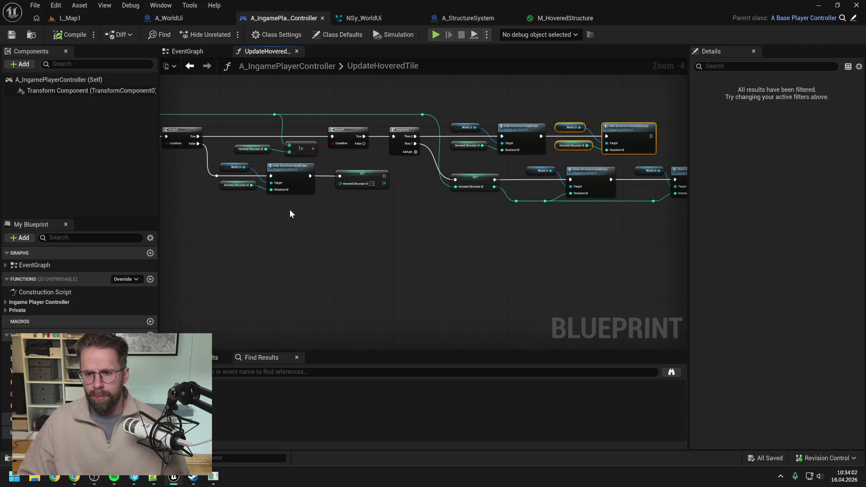
{"action": "key", "text": "ctrl+c"}
{"action": "key", "text": "ctrl+v"}
{"action": "left_click_drag", "start_coordinate": [324, 222], "coordinate": [292, 213]}
{"action": "left_click", "coordinate": [345, 215]}
{"action": "left_click_drag", "start_coordinate": [345, 215], "coordinate": [420, 204]}
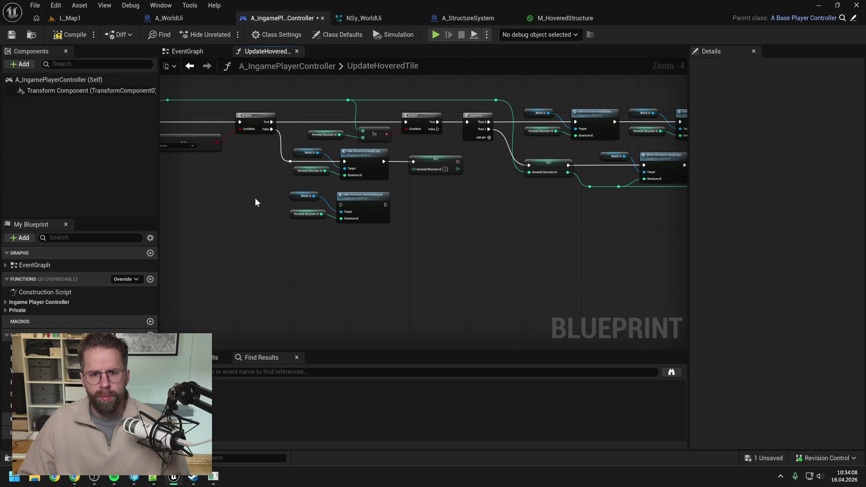
Step: Add a Sequence after Branch False, wiring Then 1 to the decal hide and Then 2 to SET
{"action": "right_click", "coordinate": [267, 194]}
{"action": "type", "text": "sequenc"}
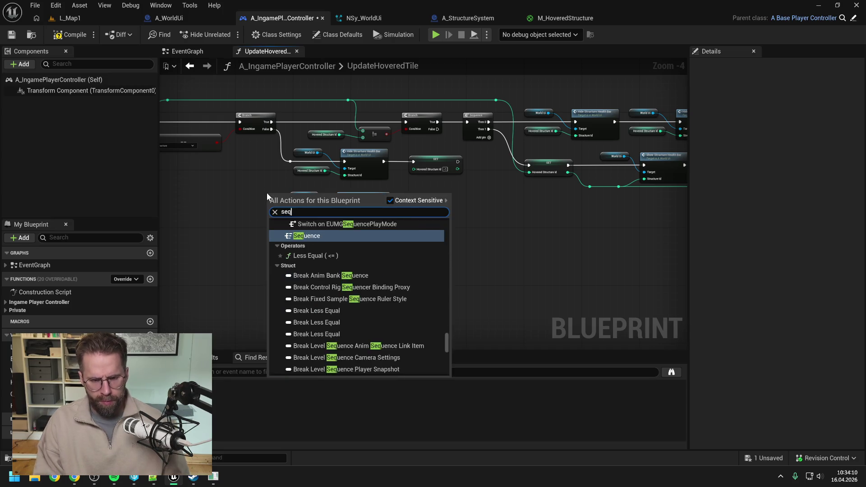
{"action": "key", "text": "Return"}
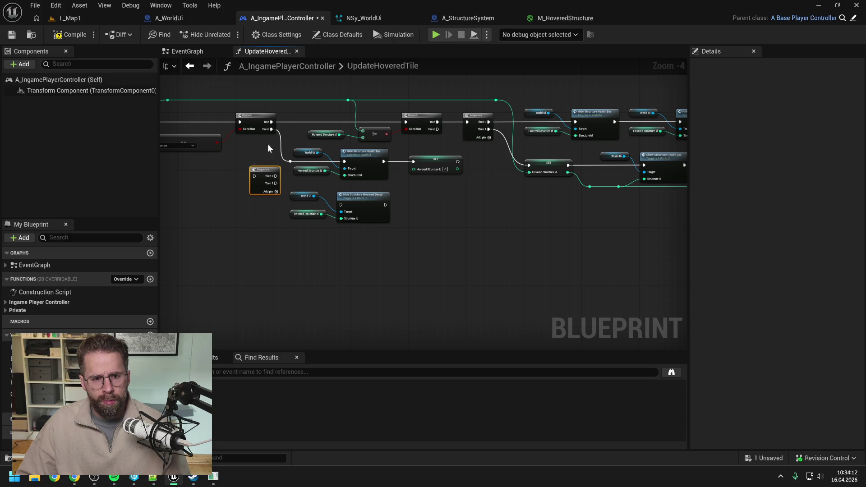
{"action": "mouse_move", "coordinate": [271, 129]}
{"action": "left_mouse_down"}
{"action": "mouse_move", "coordinate": [254, 176]}
{"action": "mouse_move", "coordinate": [344, 161]}
{"action": "left_mouse_up"}
{"action": "left_click", "coordinate": [413, 161], "text": "alt"}
{"action": "mouse_move", "coordinate": [428, 161]}
{"action": "left_mouse_down"}
{"action": "mouse_move", "coordinate": [348, 243]}
{"action": "mouse_move", "coordinate": [356, 237]}
{"action": "left_mouse_up"}
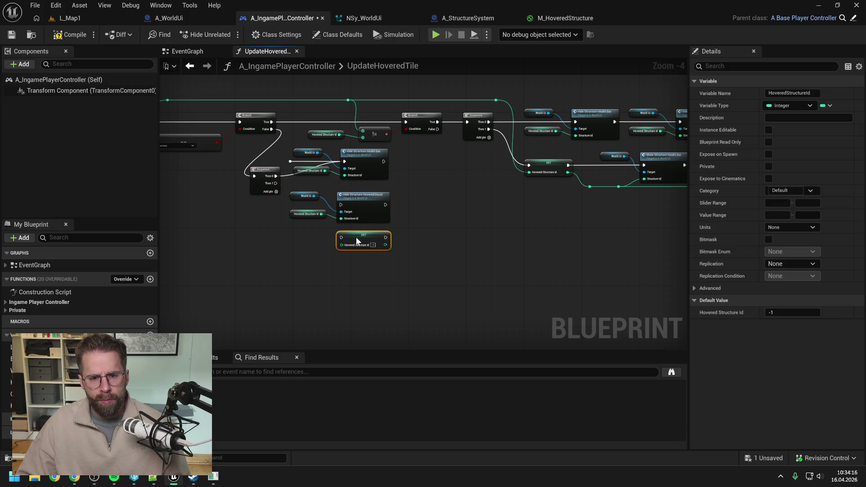
{"action": "left_click", "coordinate": [294, 240]}
{"action": "left_click_drag", "start_coordinate": [276, 183], "coordinate": [342, 205]}
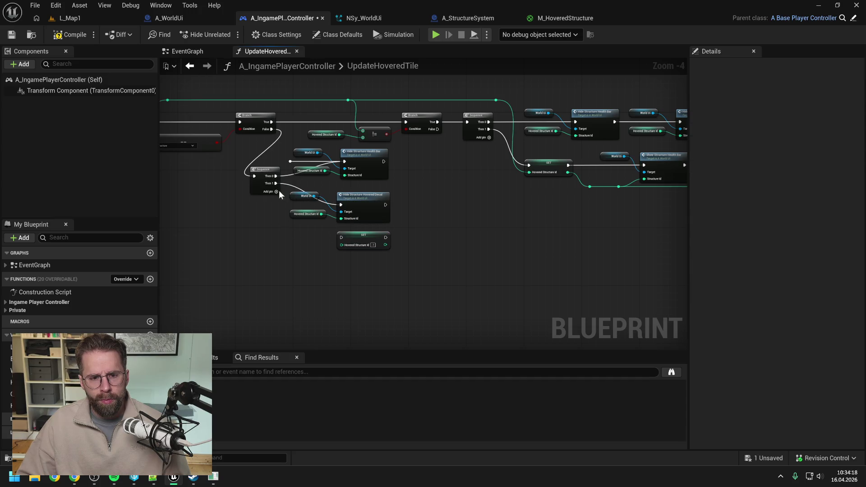
{"action": "left_click_drag", "start_coordinate": [275, 191], "coordinate": [341, 238]}
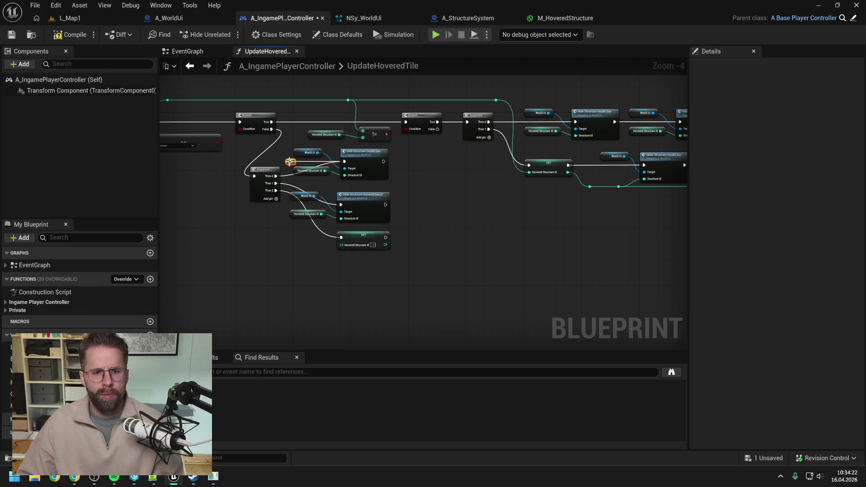
Step: Rearrange the Sequence-fed nodes and add reroute points on the SET and World Ui wires
{"action": "left_click_drag", "start_coordinate": [406, 268], "coordinate": [307, 153]}
{"action": "left_click_drag", "start_coordinate": [374, 162], "coordinate": [427, 176]}
{"action": "mouse_move", "coordinate": [271, 170]}
{"action": "left_mouse_down"}
{"action": "mouse_move", "coordinate": [316, 175]}
{"action": "mouse_move", "coordinate": [307, 172]}
{"action": "left_mouse_up"}
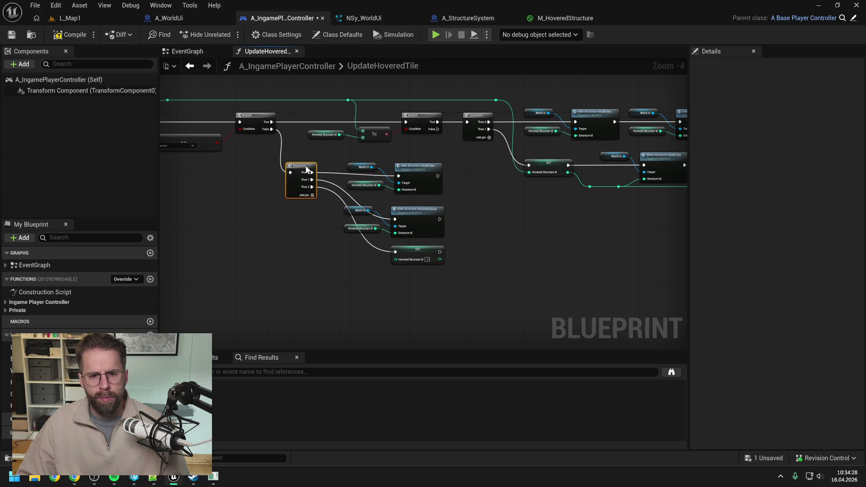
{"action": "left_click", "coordinate": [317, 232]}
{"action": "double_click", "coordinate": [367, 238]}
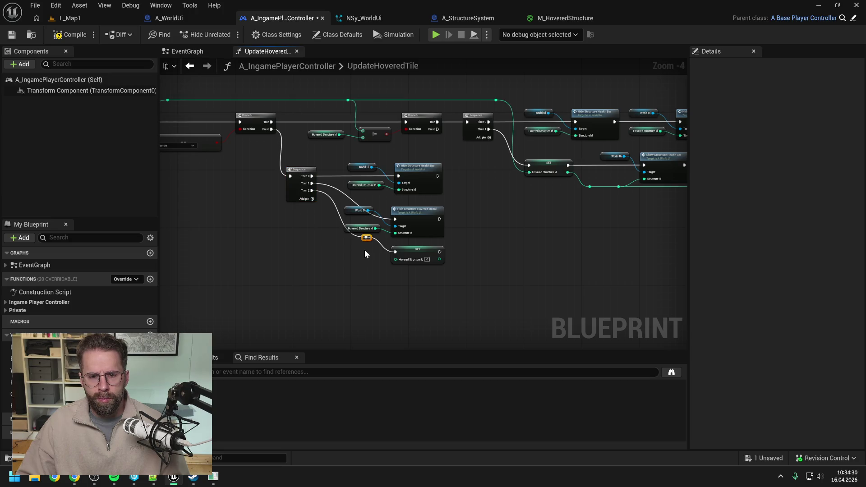
{"action": "left_click_drag", "start_coordinate": [367, 240], "coordinate": [340, 253]}
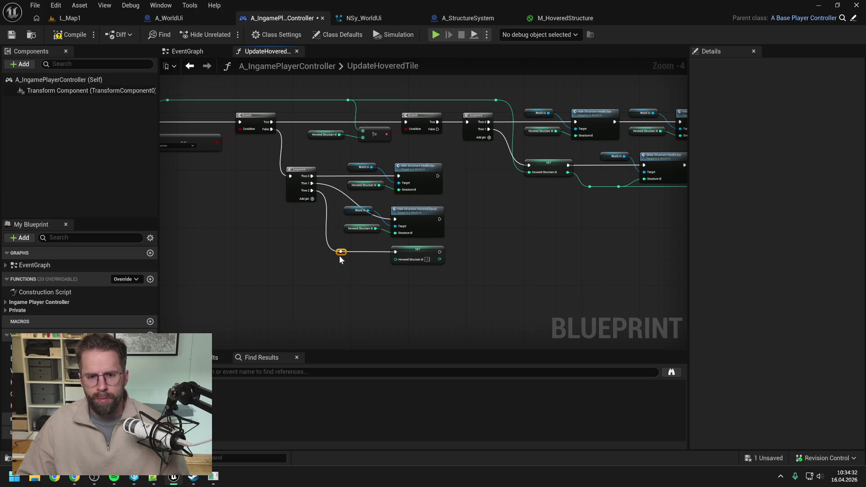
{"action": "double_click", "coordinate": [374, 217]}
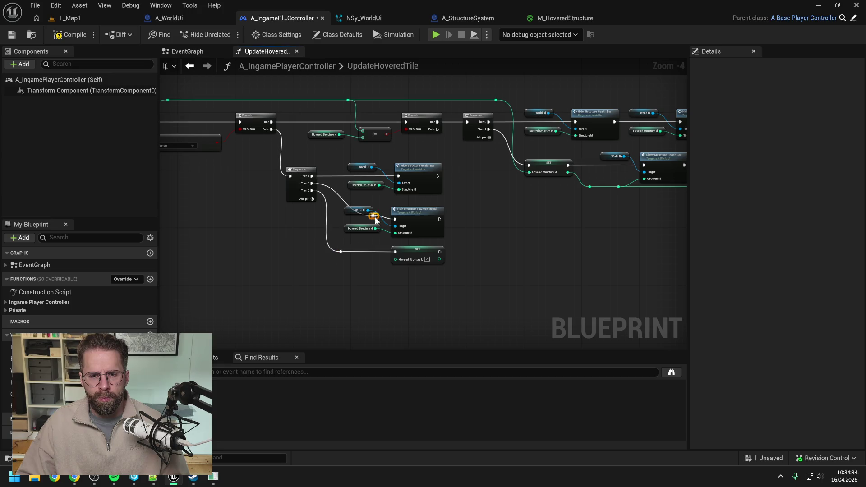
{"action": "left_click_drag", "start_coordinate": [373, 221], "coordinate": [344, 226]}
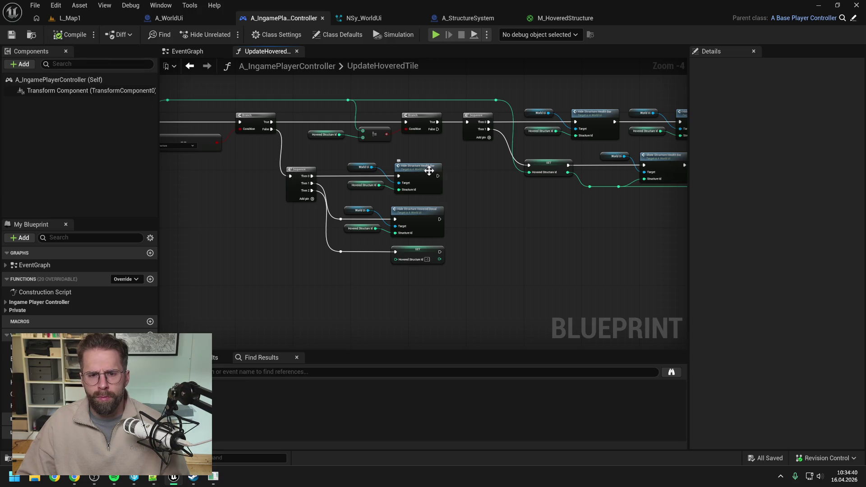
{"action": "left_click_drag", "start_coordinate": [432, 170], "coordinate": [428, 171]}
{"action": "key", "text": "ctrl+z"}
{"action": "left_click", "coordinate": [462, 189]}
Step: Save the A_IngamePlayerController blueprint and review the UpdateHoveredTile function
{"action": "key", "text": "ctrl+s"}
{"action": "scroll", "coordinate": [467, 192], "scroll_direction": "down", "scroll_amount": 1}
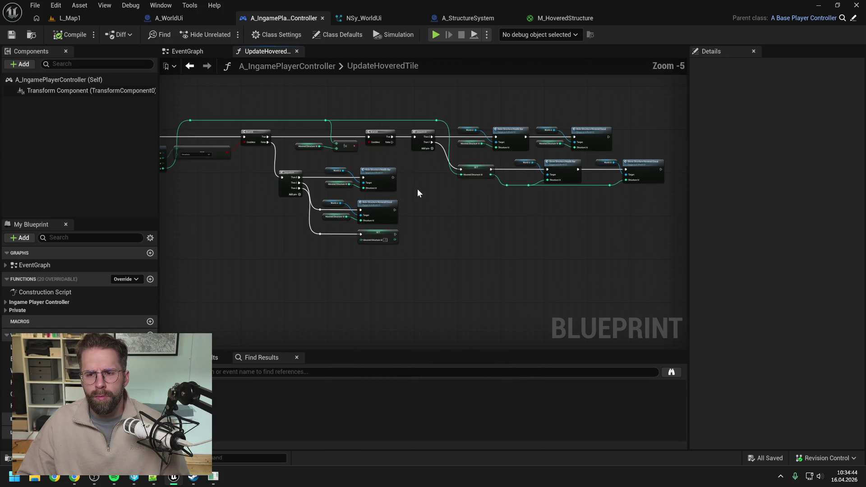
{"action": "left_click_drag", "start_coordinate": [417, 191], "coordinate": [596, 192]}
{"action": "left_click_drag", "start_coordinate": [349, 195], "coordinate": [510, 194]}
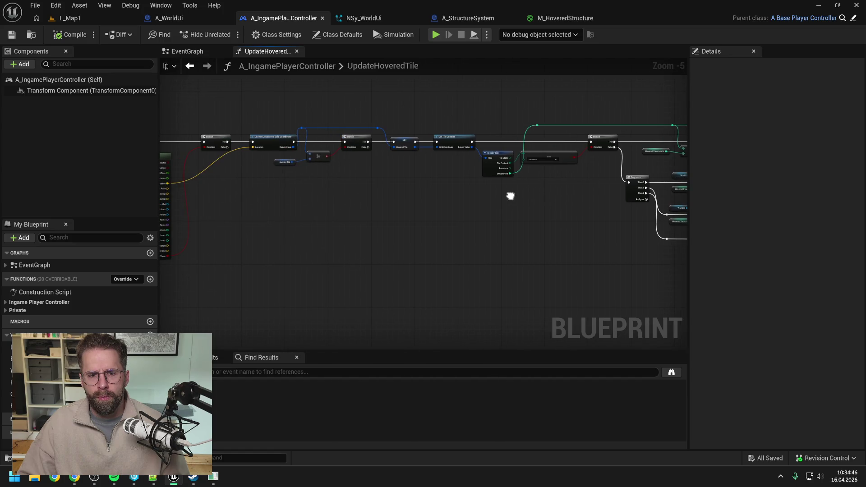
{"action": "left_click_drag", "start_coordinate": [329, 193], "coordinate": [503, 188]}
{"action": "left_click_drag", "start_coordinate": [530, 217], "coordinate": [426, 203]}
{"action": "scroll", "coordinate": [526, 196], "scroll_direction": "up", "scroll_amount": 1}
{"action": "left_click_drag", "start_coordinate": [526, 197], "coordinate": [480, 197]}
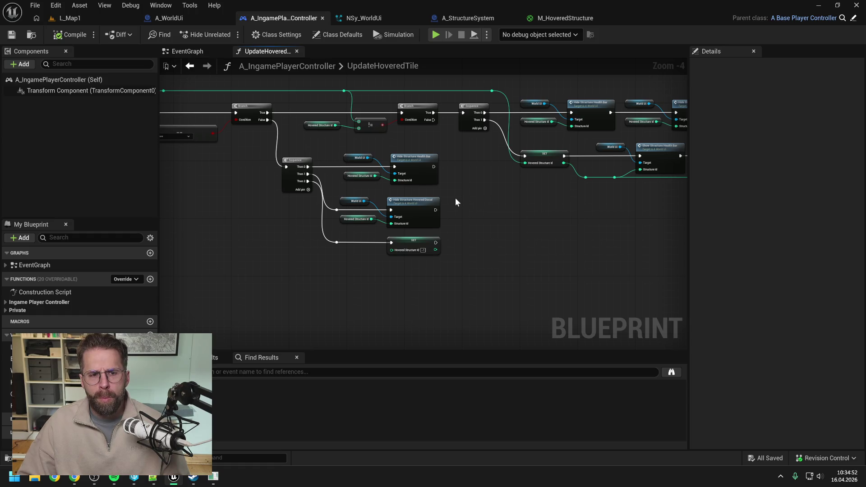
{"action": "left_click", "coordinate": [66, 18]}
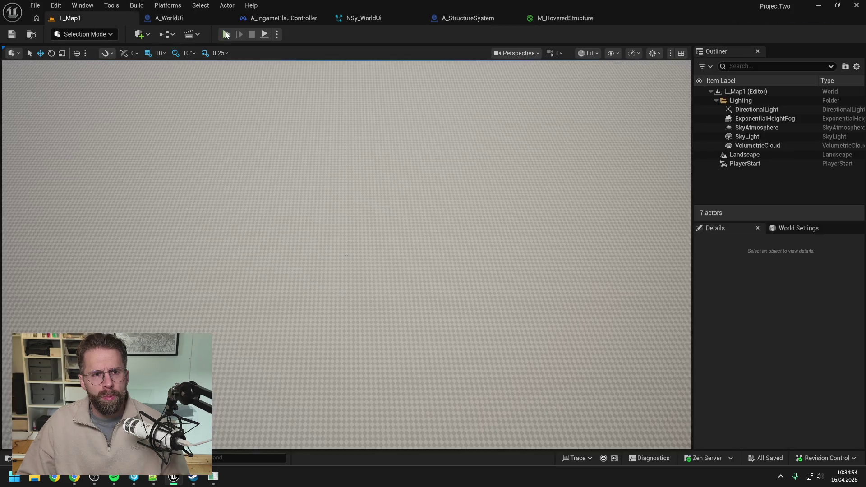
Step: Run and stop a quick play test of L_Map1, then switch to the A_WorldUi blueprint
{"action": "key", "text": "alt+p"}
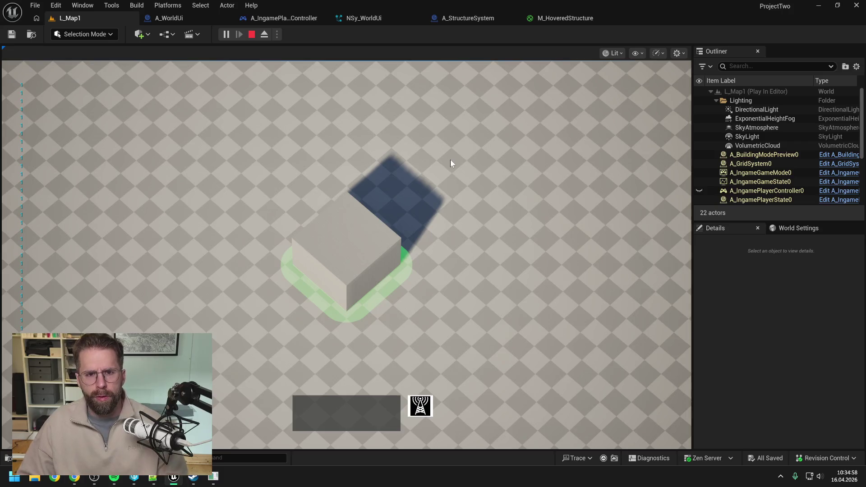
{"action": "key", "text": "Escape"}
{"action": "left_click", "coordinate": [454, 19]}
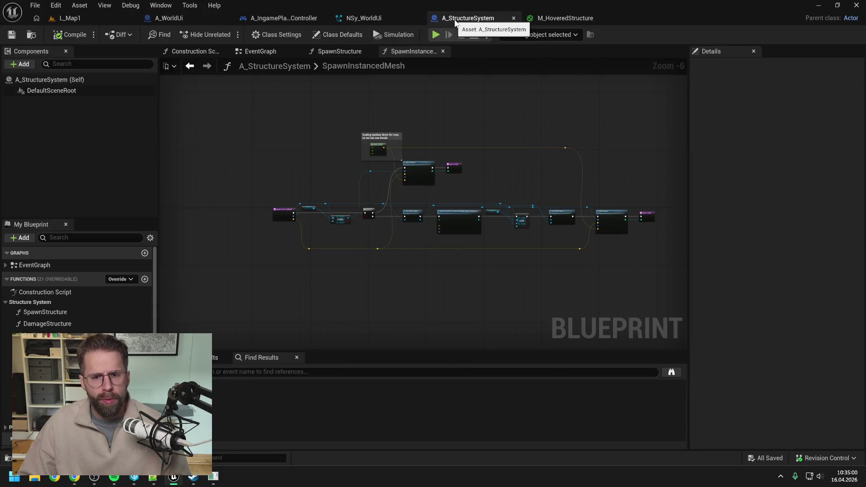
{"action": "left_click", "coordinate": [176, 18]}
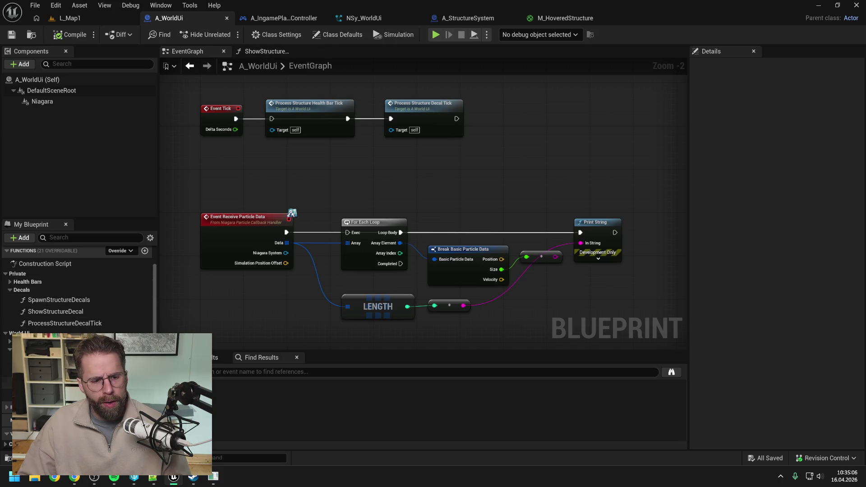
Step: Open A_WorldUi's HideStructureHoveredDecal function graph
{"action": "double_click", "coordinate": [54, 395]}
{"action": "left_click", "coordinate": [303, 200]}
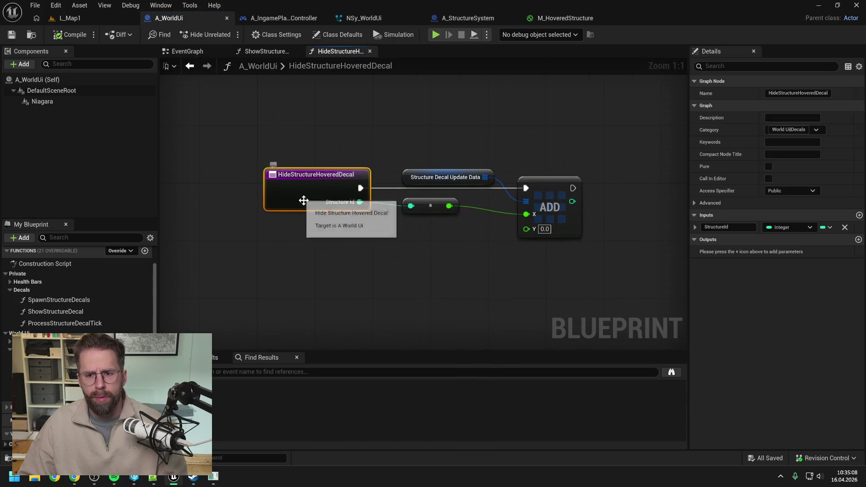
{"action": "left_click", "coordinate": [294, 242]}
Step: Simulate L_Map1 until the HideStructureHoveredDecal breakpoint pauses it, then stop the simulation
{"action": "left_click", "coordinate": [74, 19]}
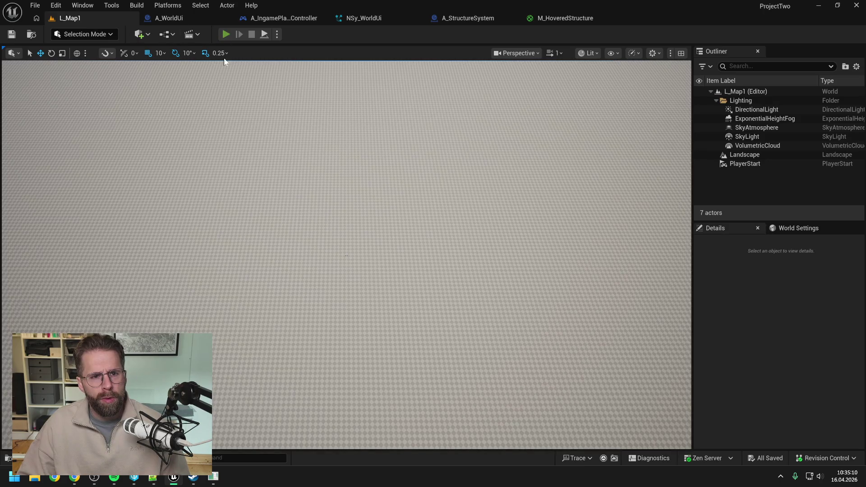
{"action": "key", "text": "alt+s"}
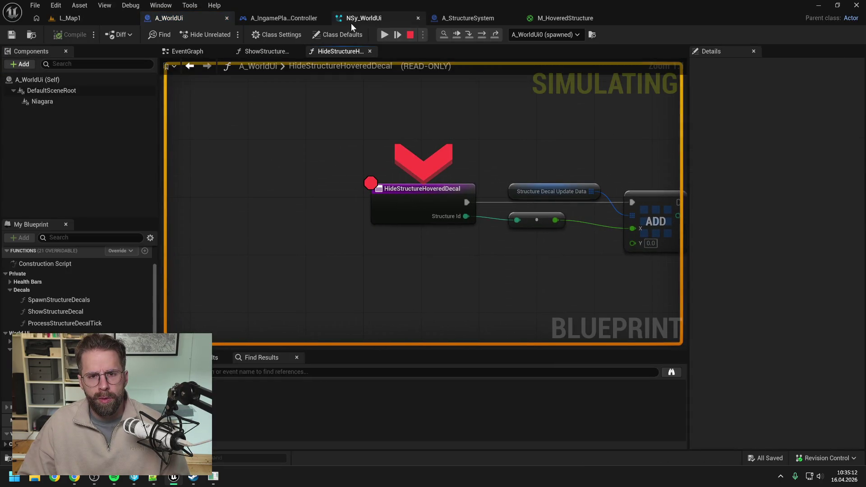
{"action": "left_click", "coordinate": [383, 35]}
{"action": "left_click", "coordinate": [386, 34]}
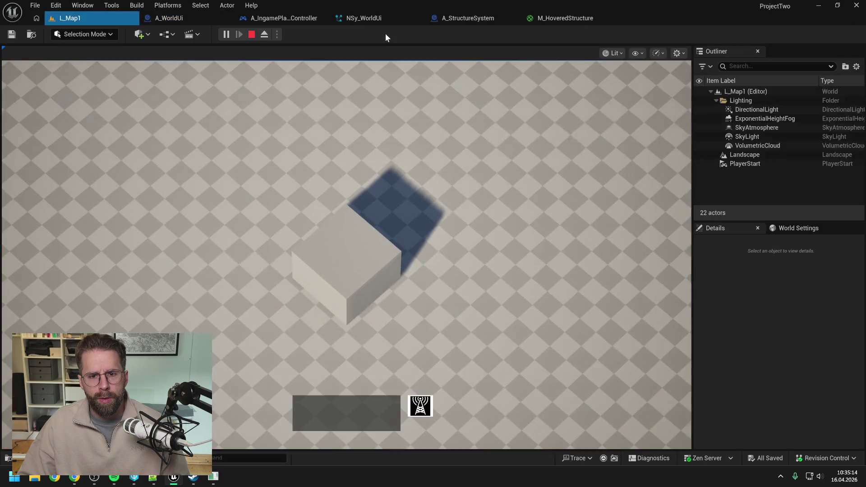
{"action": "scroll", "coordinate": [408, 139], "scroll_direction": "down", "scroll_amount": 2}
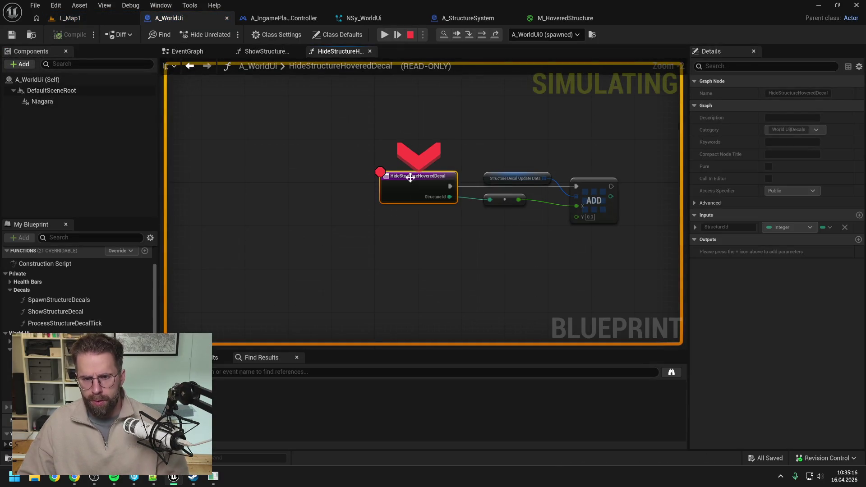
{"action": "left_click", "coordinate": [410, 35]}
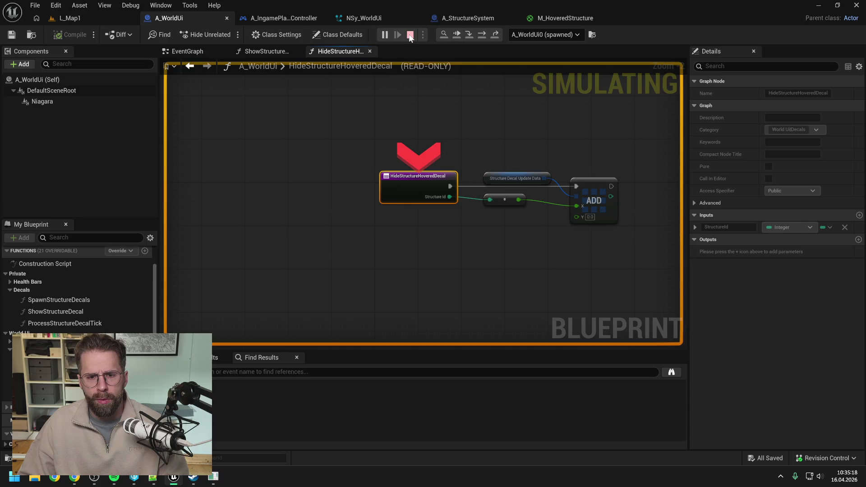
{"action": "left_click", "coordinate": [378, 122]}
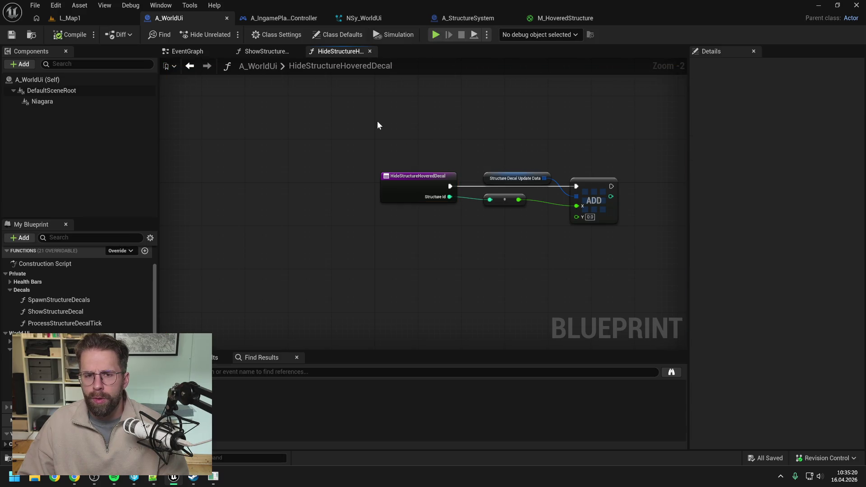
Step: Look over the HideStructureHealthBar graph, then return to HideStructureHoveredDecal
{"action": "left_click_drag", "start_coordinate": [486, 120], "coordinate": [440, 131]}
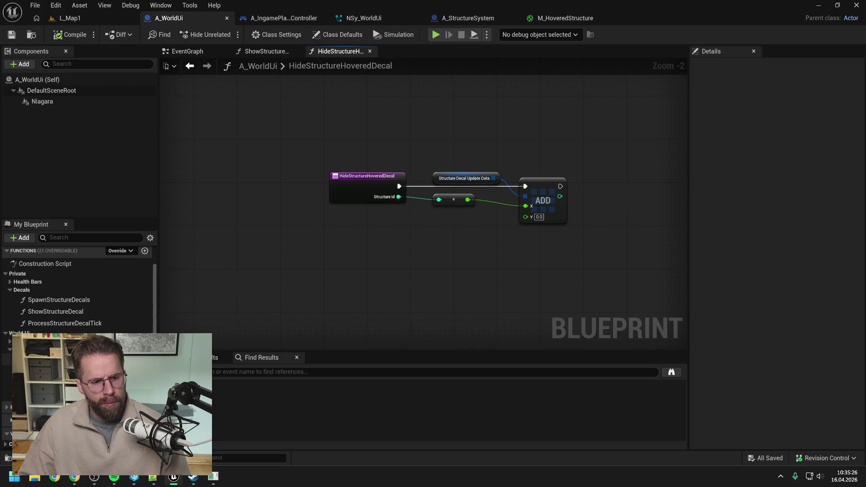
{"action": "left_click", "coordinate": [9, 350]}
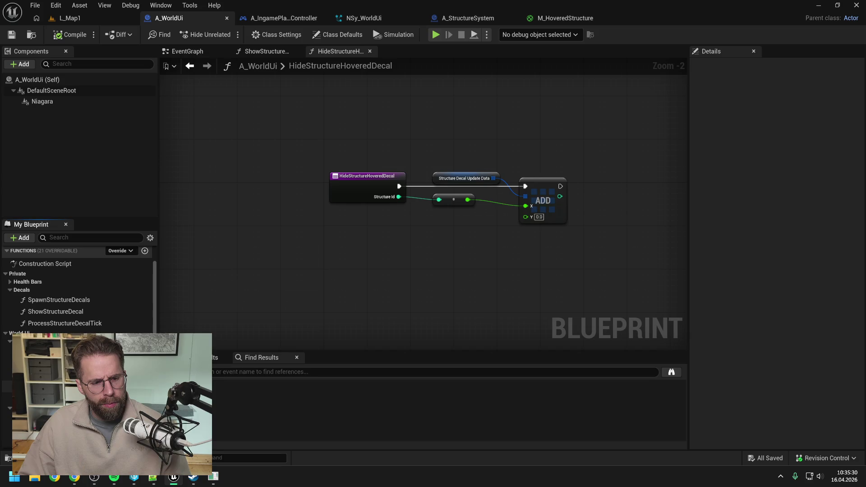
{"action": "double_click", "coordinate": [54, 393]}
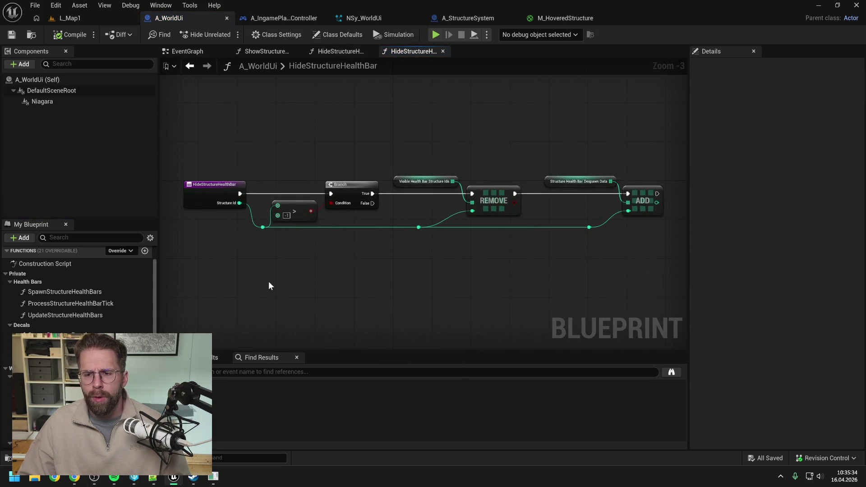
{"action": "scroll", "coordinate": [269, 282], "scroll_direction": "down", "scroll_amount": 1}
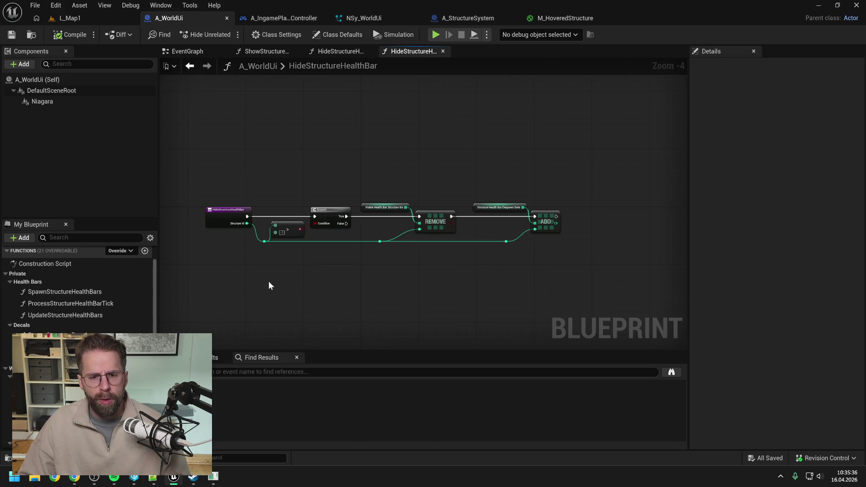
{"action": "left_click", "coordinate": [355, 51]}
Step: Add a Structure Id > -1 check driving a new Branch fed by the function entry
{"action": "left_click_drag", "start_coordinate": [396, 197], "coordinate": [415, 225]}
{"action": "type", "text": ">"}
{"action": "left_click", "coordinate": [449, 268]}
{"action": "type", "text": "-1"}
{"action": "left_click_drag", "start_coordinate": [454, 233], "coordinate": [478, 234]}
{"action": "type", "text": "bra"}
{"action": "key", "text": "Return"}
{"action": "left_click_drag", "start_coordinate": [400, 186], "coordinate": [483, 246]}
Step: Lay out the Branch, compare and decal update nodes neatly and save A_WorldUi
{"action": "left_click_drag", "start_coordinate": [573, 156], "coordinate": [469, 207]}
{"action": "left_click_drag", "start_coordinate": [562, 195], "coordinate": [698, 194]}
{"action": "left_click_drag", "start_coordinate": [455, 235], "coordinate": [478, 170]}
{"action": "left_click_drag", "start_coordinate": [387, 228], "coordinate": [407, 212]}
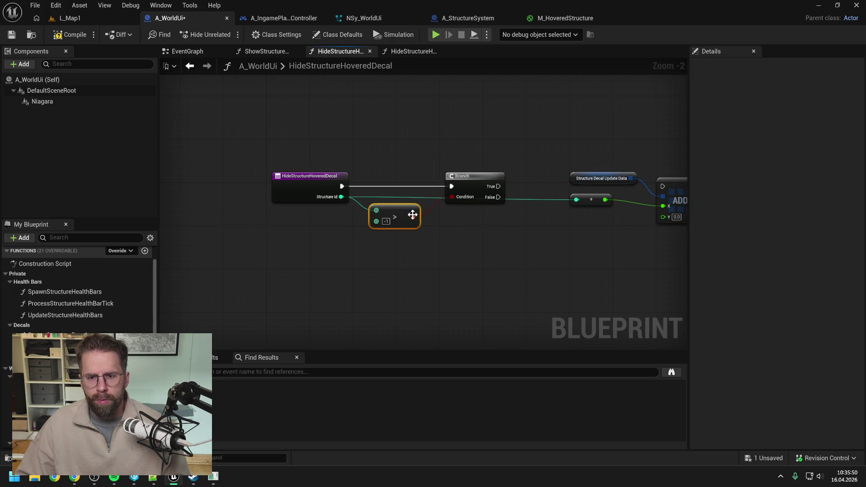
{"action": "left_click", "coordinate": [427, 234]}
{"action": "key", "text": "Home"}
{"action": "key", "text": "ctrl+s"}
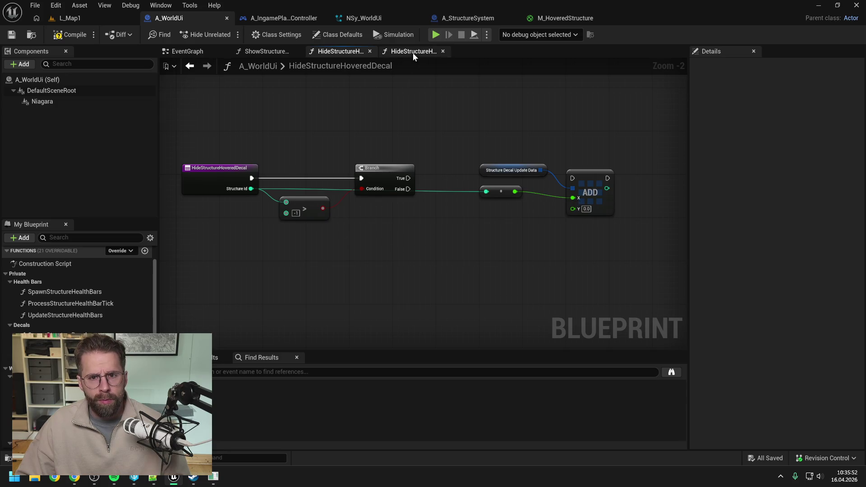
{"action": "left_click", "coordinate": [413, 52]}
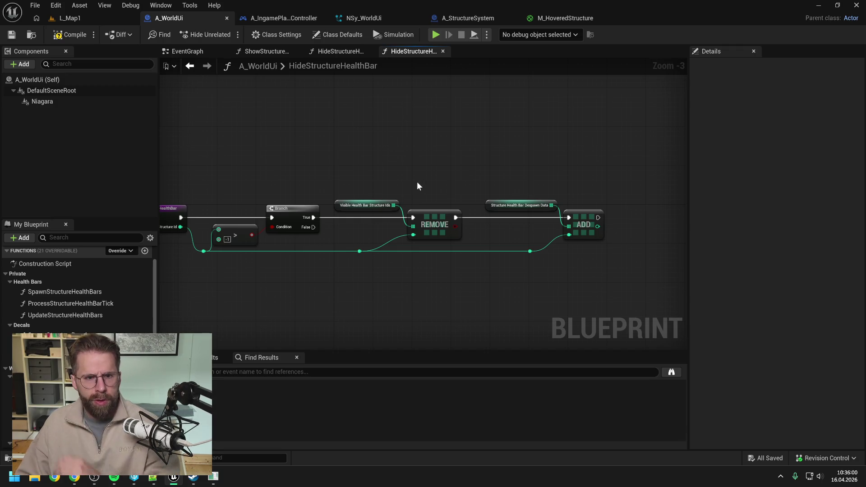
Step: Review HideStructureHealthBar and ShowStructureDecal, then select the health bar's REMOVE and ADD node group
{"action": "scroll", "coordinate": [104, 311], "scroll_direction": "down", "scroll_amount": 3}
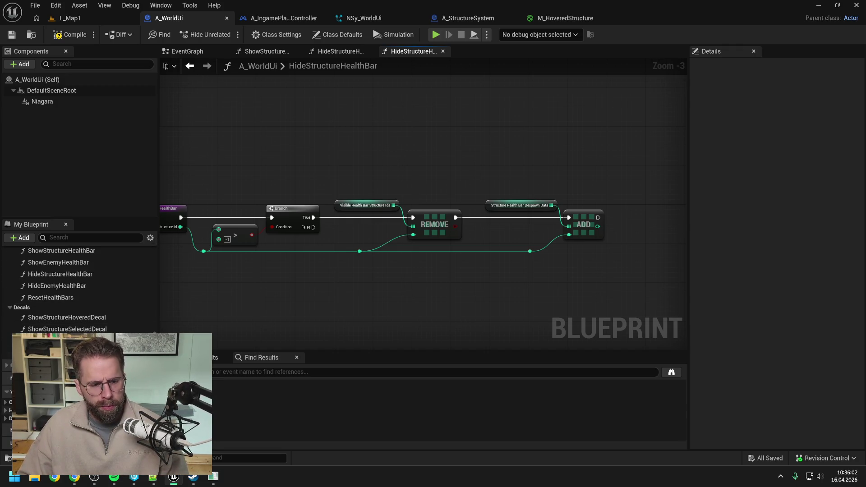
{"action": "scroll", "coordinate": [79, 289], "scroll_direction": "down", "scroll_amount": 2}
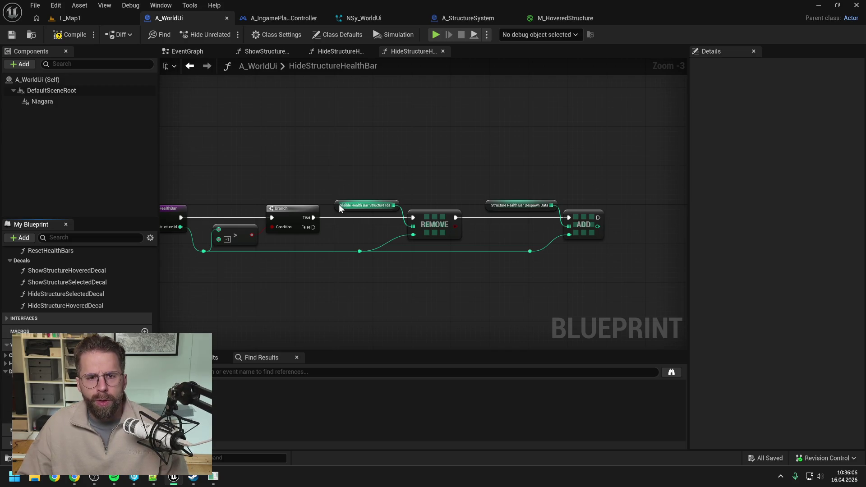
{"action": "left_click", "coordinate": [273, 55]}
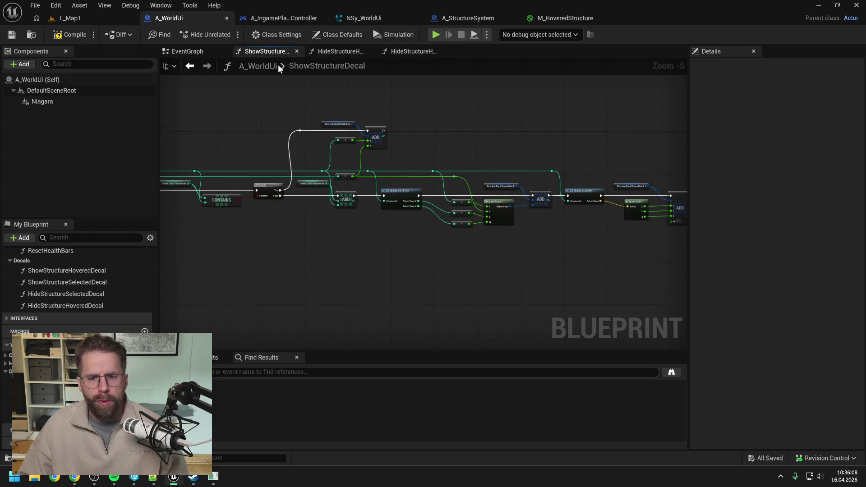
{"action": "left_click_drag", "start_coordinate": [520, 128], "coordinate": [595, 110]}
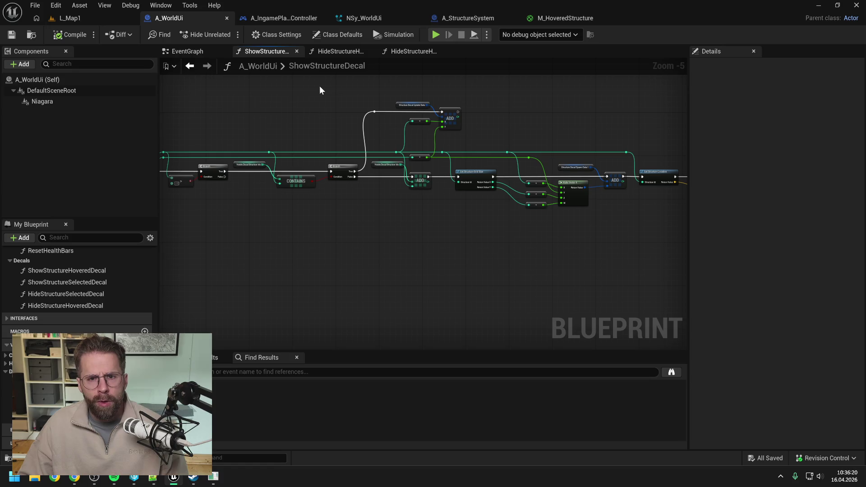
{"action": "left_click", "coordinate": [412, 52]}
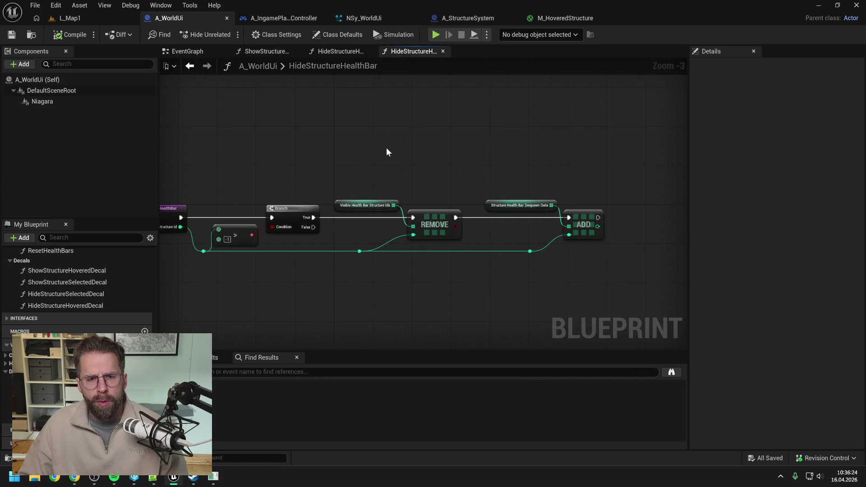
{"action": "mouse_move", "coordinate": [386, 149]}
{"action": "left_mouse_down"}
{"action": "mouse_move", "coordinate": [460, 202]}
{"action": "mouse_move", "coordinate": [569, 257]}
{"action": "left_mouse_up"}
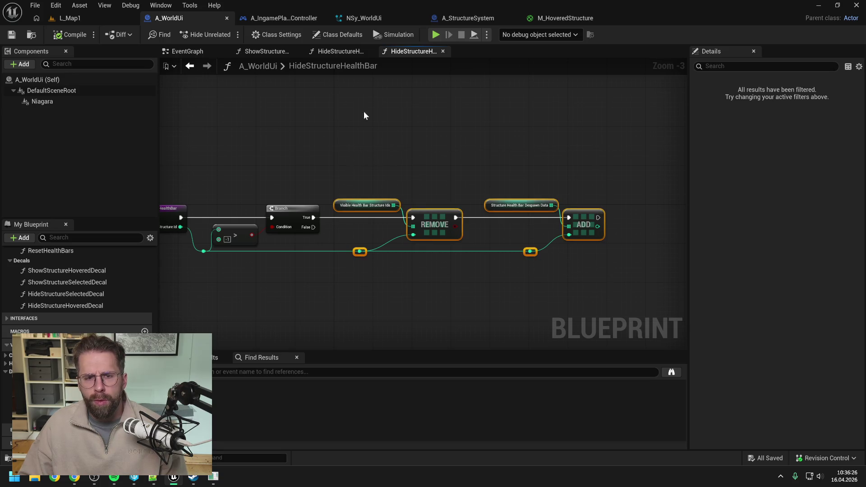
{"action": "left_click", "coordinate": [334, 51]}
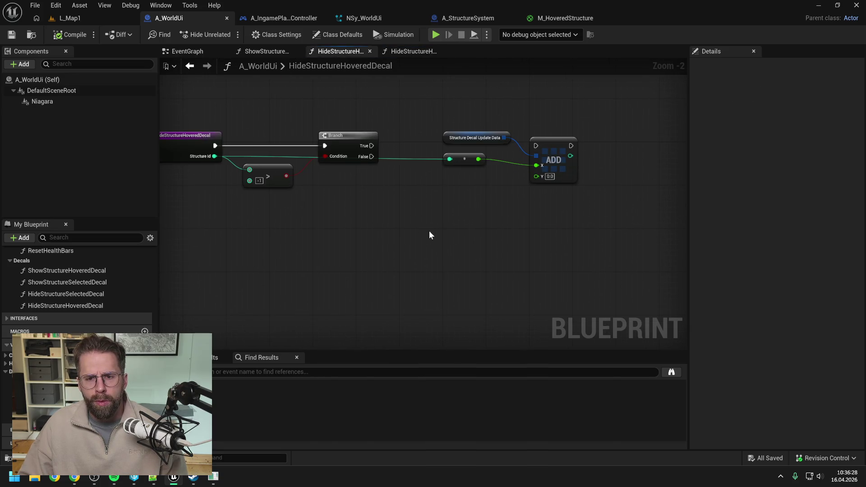
Step: Paste the health-bar REMOVE/ADD nodes and add reroutes on the ADD and Structure Id wires
{"action": "key", "text": "ctrl+v"}
{"action": "left_click_drag", "start_coordinate": [434, 229], "coordinate": [436, 253]}
{"action": "left_click", "coordinate": [446, 205]}
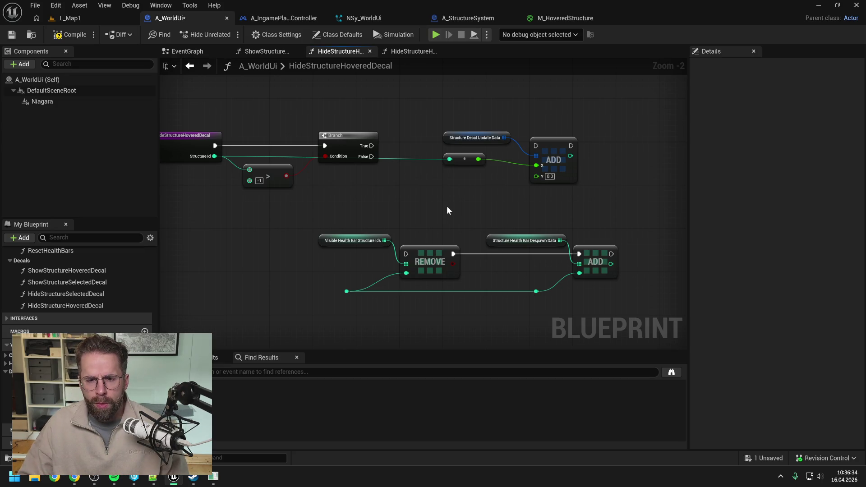
{"action": "mouse_move", "coordinate": [448, 197]}
{"action": "left_mouse_down"}
{"action": "mouse_move", "coordinate": [455, 203]}
{"action": "mouse_move", "coordinate": [467, 188]}
{"action": "mouse_move", "coordinate": [266, 139]}
{"action": "left_mouse_up"}
{"action": "left_click", "coordinate": [282, 158]}
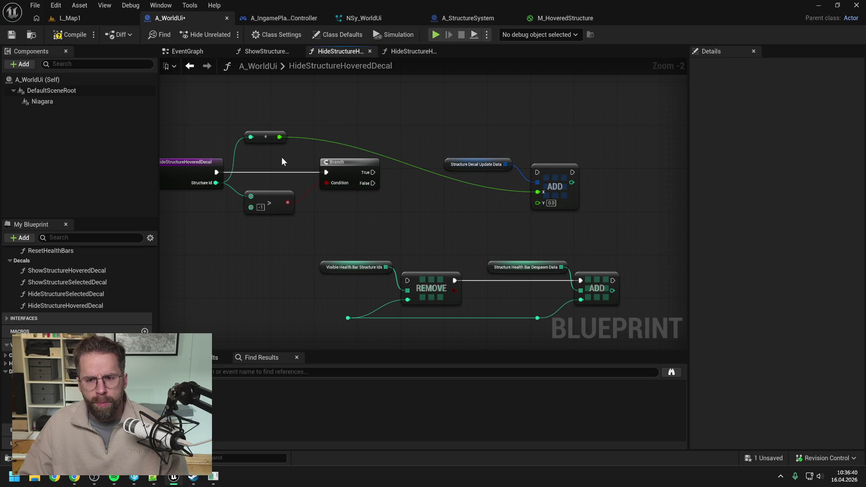
{"action": "double_click", "coordinate": [510, 189]}
{"action": "left_click_drag", "start_coordinate": [510, 190], "coordinate": [514, 141]}
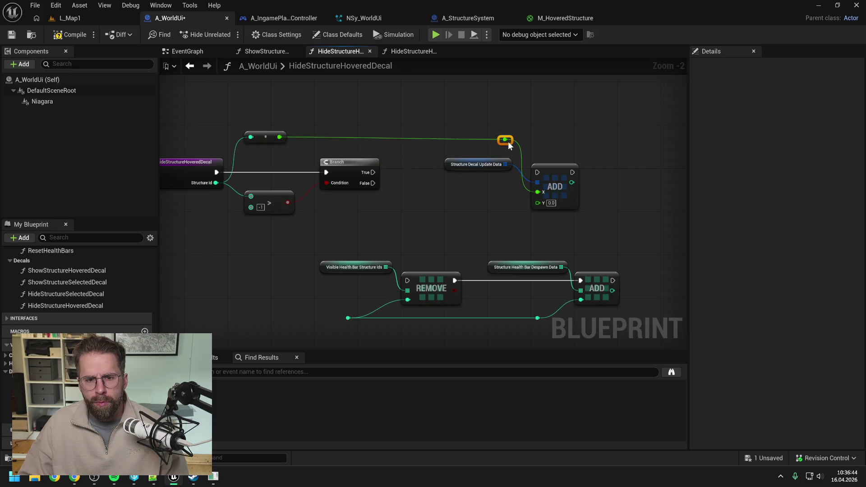
{"action": "left_click", "coordinate": [542, 134]}
{"action": "mouse_move", "coordinate": [260, 139]}
{"action": "left_mouse_down"}
{"action": "mouse_move", "coordinate": [415, 142]}
{"action": "mouse_move", "coordinate": [437, 131]}
{"action": "mouse_move", "coordinate": [549, 192]}
{"action": "mouse_move", "coordinate": [660, 180]}
{"action": "left_mouse_up"}
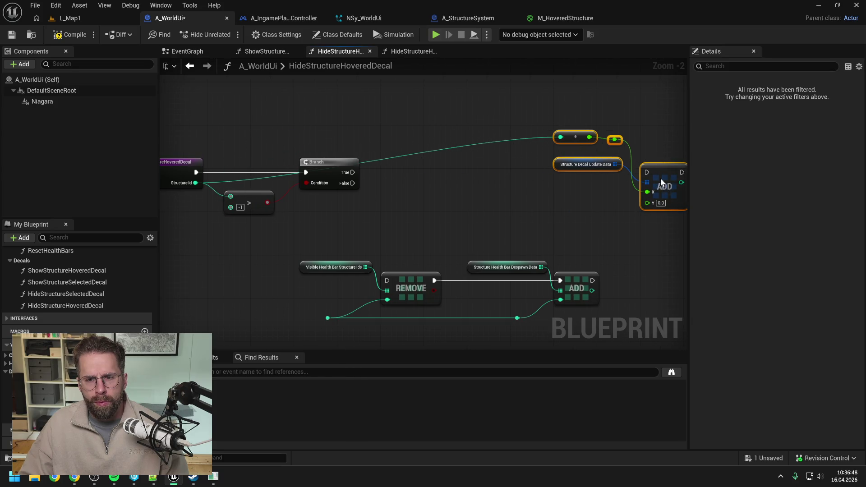
{"action": "left_click", "coordinate": [478, 187]}
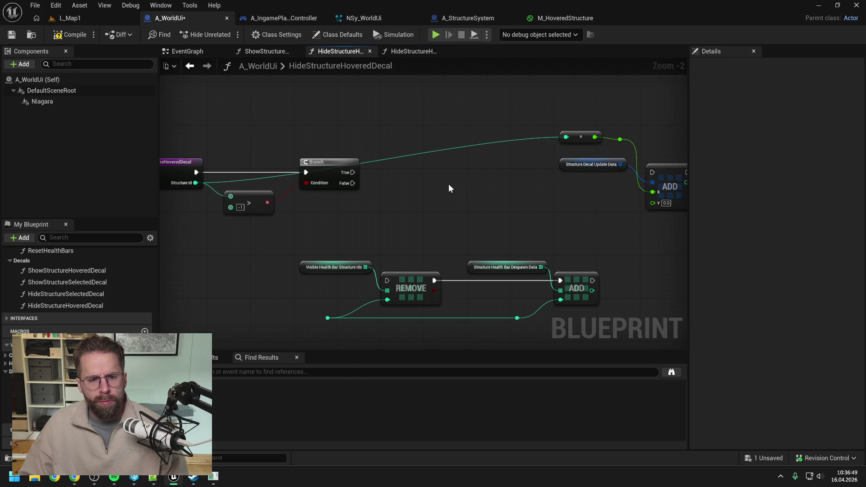
{"action": "double_click", "coordinate": [383, 159]}
{"action": "mouse_move", "coordinate": [383, 159]}
{"action": "left_mouse_down"}
{"action": "mouse_move", "coordinate": [244, 138]}
{"action": "mouse_move", "coordinate": [228, 167]}
{"action": "mouse_move", "coordinate": [230, 196]}
{"action": "left_mouse_up"}
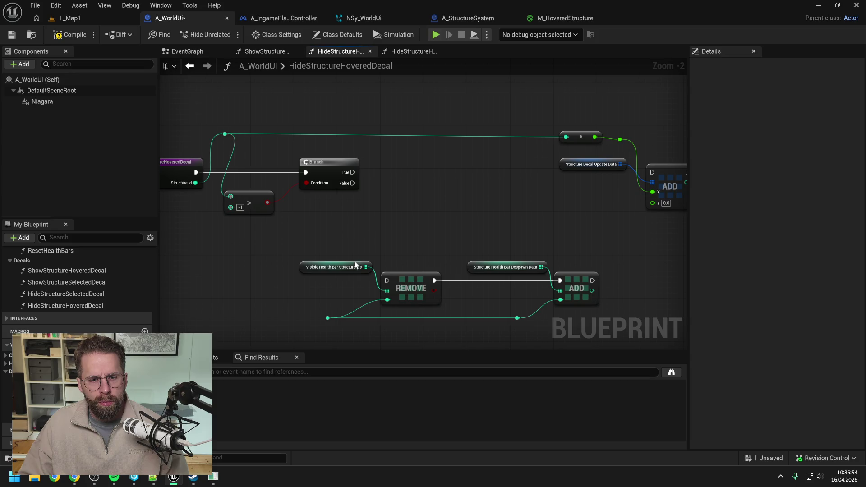
Step: Swap the pasted variable to VisibleDecalStructureIds and delete the extra despawn data and ADD nodes
{"action": "right_click", "coordinate": [301, 267]}
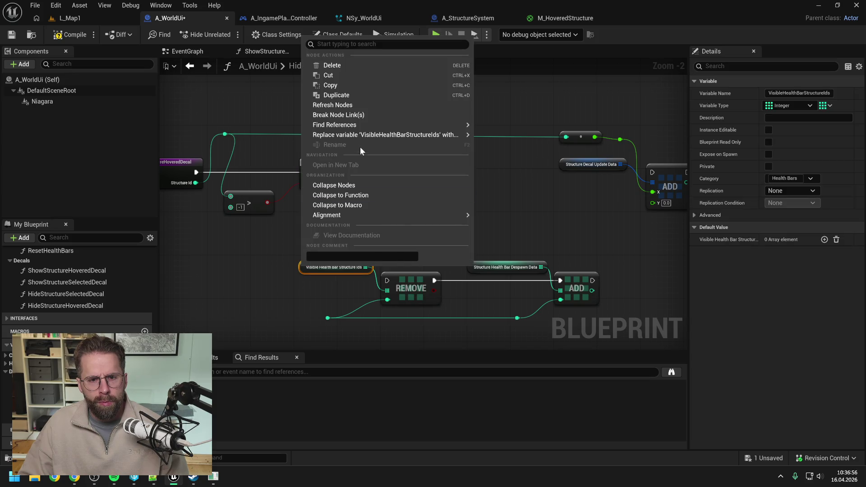
{"action": "mouse_move", "coordinate": [365, 134]}
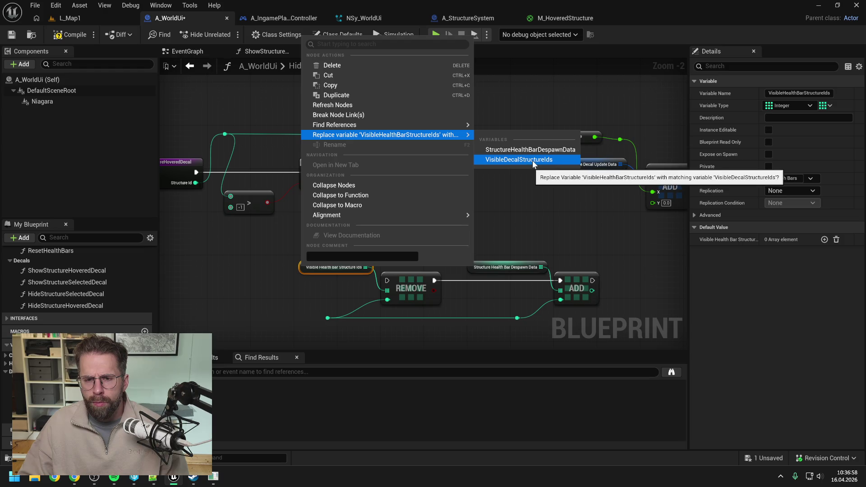
{"action": "left_click", "coordinate": [536, 165]}
{"action": "mouse_move", "coordinate": [521, 231]}
{"action": "left_mouse_down"}
{"action": "mouse_move", "coordinate": [490, 207]}
{"action": "mouse_move", "coordinate": [559, 307]}
{"action": "left_mouse_up"}
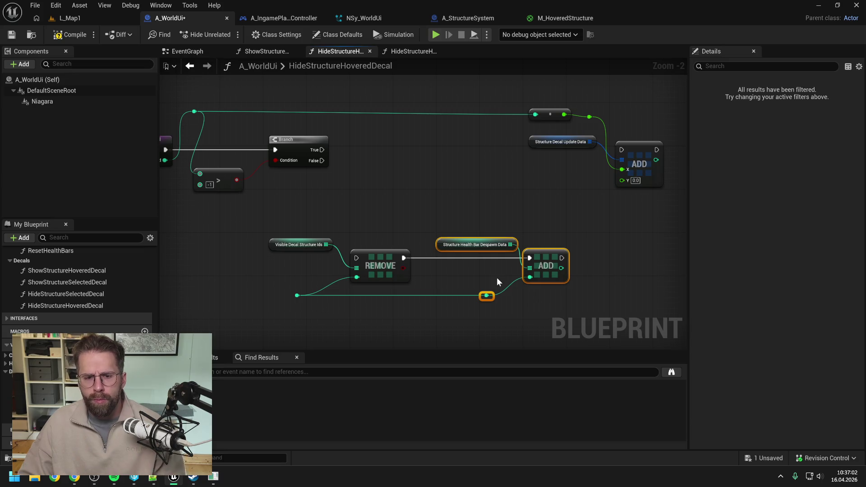
{"action": "key", "text": "Delete"}
Step: Wire Branch True into REMOVE, REMOVE into the decal ADD, and Structure Id into REMOVE's item
{"action": "left_click_drag", "start_coordinate": [404, 258], "coordinate": [622, 149]}
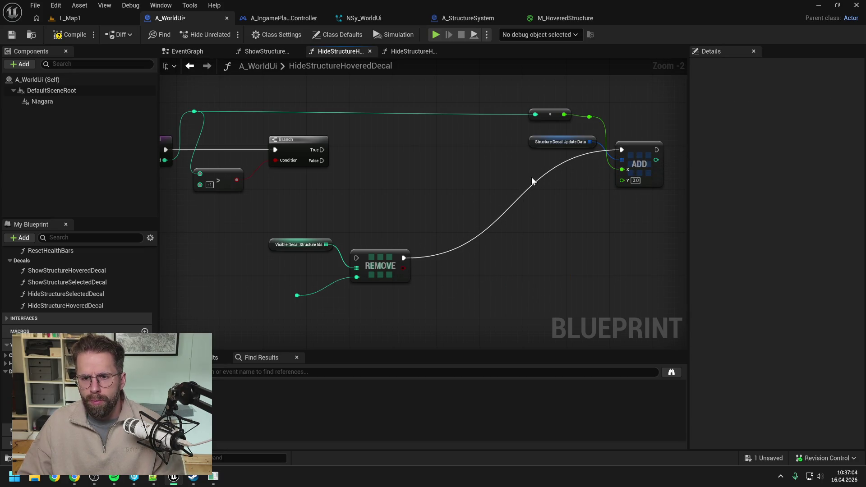
{"action": "left_click_drag", "start_coordinate": [446, 192], "coordinate": [469, 193]}
{"action": "mouse_move", "coordinate": [277, 218]}
{"action": "left_mouse_down"}
{"action": "mouse_move", "coordinate": [407, 300]}
{"action": "mouse_move", "coordinate": [507, 168]}
{"action": "left_mouse_up"}
{"action": "left_click", "coordinate": [405, 161]}
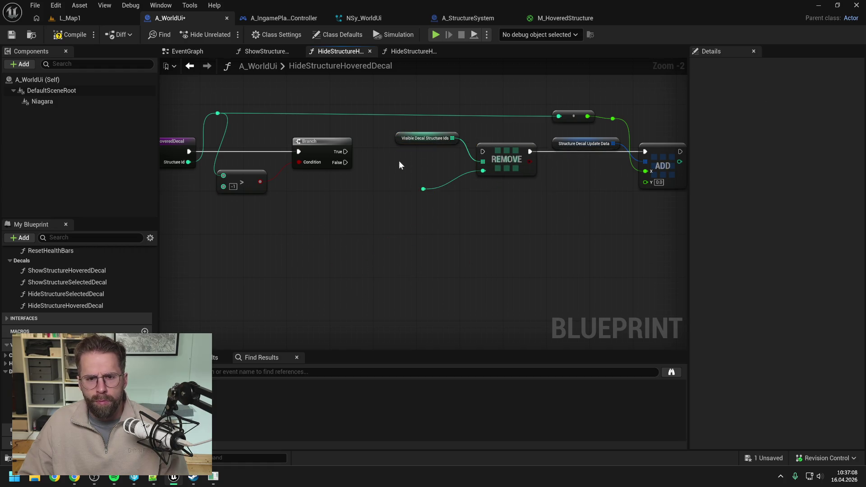
{"action": "left_click_drag", "start_coordinate": [346, 152], "coordinate": [483, 151]}
{"action": "double_click", "coordinate": [382, 114]}
{"action": "mouse_move", "coordinate": [453, 118]}
{"action": "left_mouse_down"}
{"action": "mouse_move", "coordinate": [474, 131]}
{"action": "mouse_move", "coordinate": [478, 167]}
{"action": "left_mouse_up"}
{"action": "mouse_move", "coordinate": [212, 77]}
{"action": "left_mouse_down"}
{"action": "mouse_move", "coordinate": [254, 89]}
{"action": "mouse_move", "coordinate": [639, 125]}
{"action": "left_mouse_up"}
{"action": "key", "text": "q"}
{"action": "left_click", "coordinate": [423, 188]}
{"action": "key", "text": "Delete"}
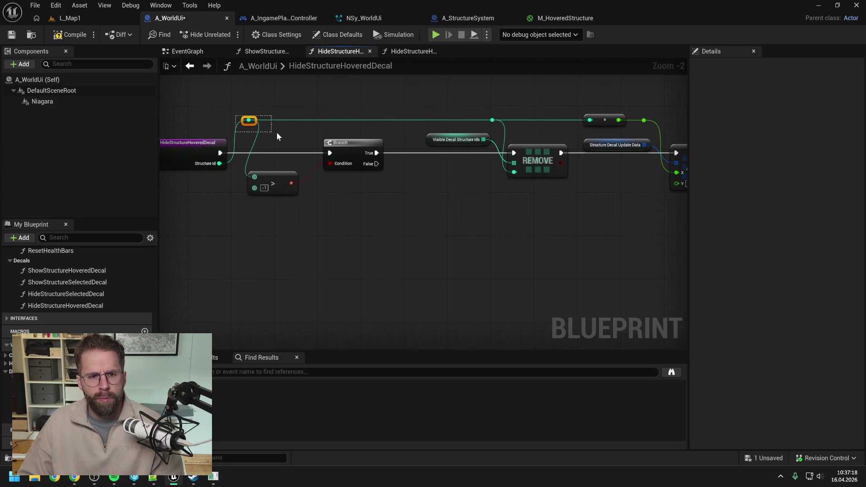
Step: Move the REMOVE and ADD group closer to the Branch and compile the blueprint
{"action": "left_click_drag", "start_coordinate": [408, 94], "coordinate": [328, 107]}
{"action": "left_click_drag", "start_coordinate": [601, 212], "coordinate": [600, 212]}
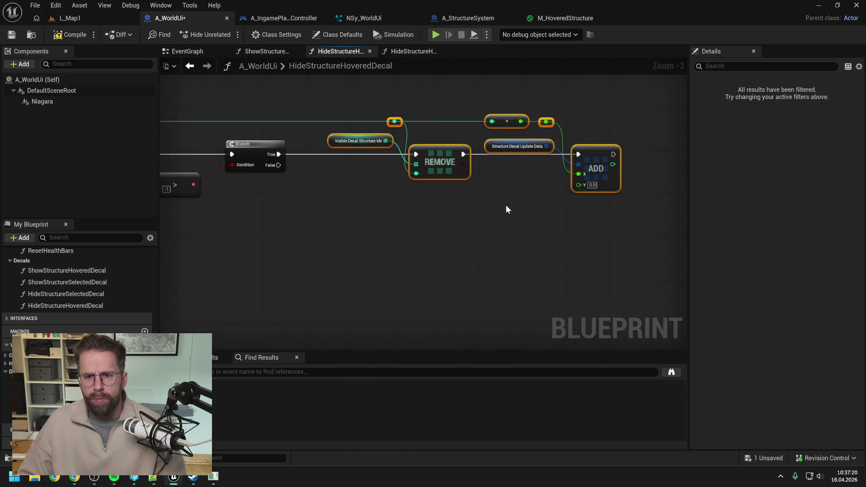
{"action": "key", "text": "f"}
{"action": "left_click", "coordinate": [473, 221]}
{"action": "left_click", "coordinate": [69, 35]}
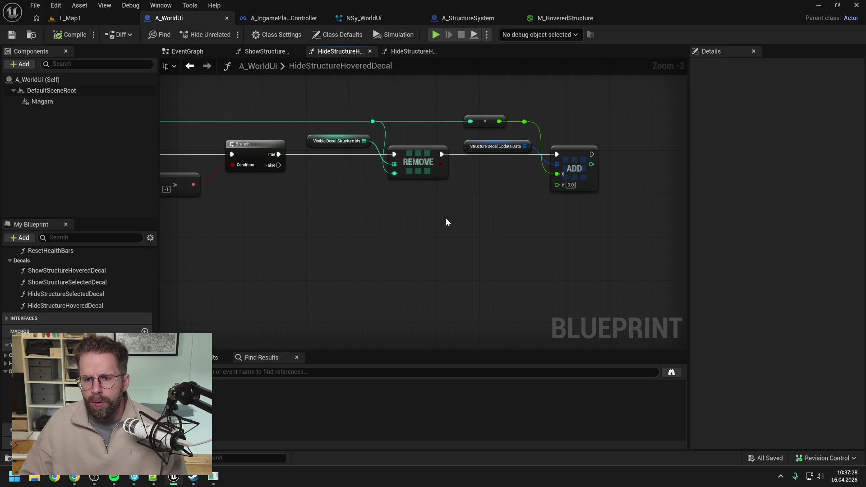
{"action": "left_click_drag", "start_coordinate": [466, 148], "coordinate": [466, 142]}
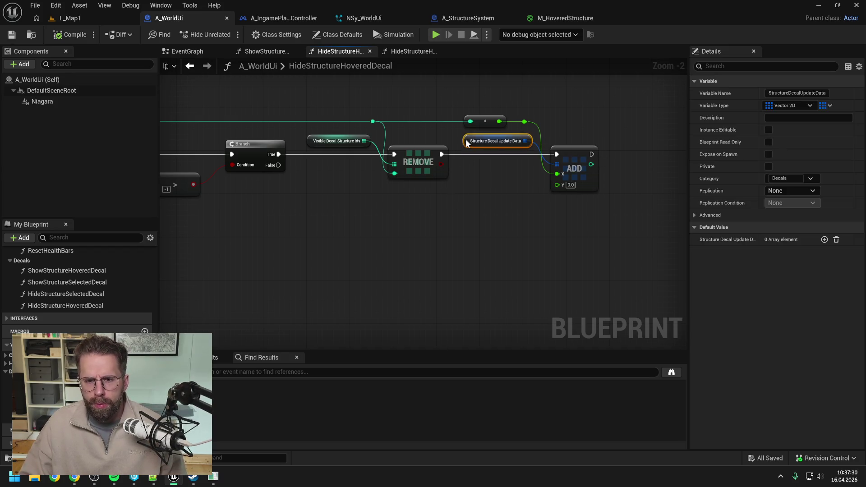
{"action": "left_click", "coordinate": [493, 197]}
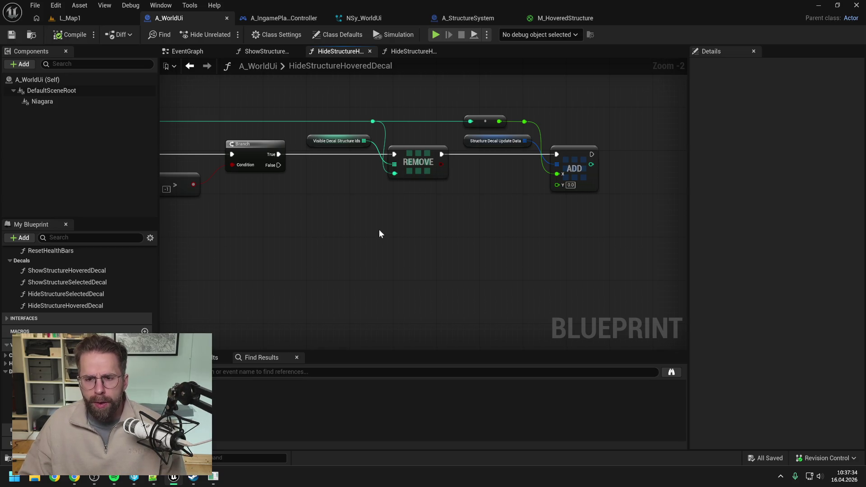
{"action": "mouse_move", "coordinate": [379, 230]}
{"action": "left_mouse_down"}
{"action": "mouse_move", "coordinate": [497, 217]}
{"action": "mouse_move", "coordinate": [452, 210]}
{"action": "mouse_move", "coordinate": [460, 213]}
{"action": "left_mouse_up"}
{"action": "scroll", "coordinate": [498, 217], "scroll_direction": "down", "scroll_amount": 1}
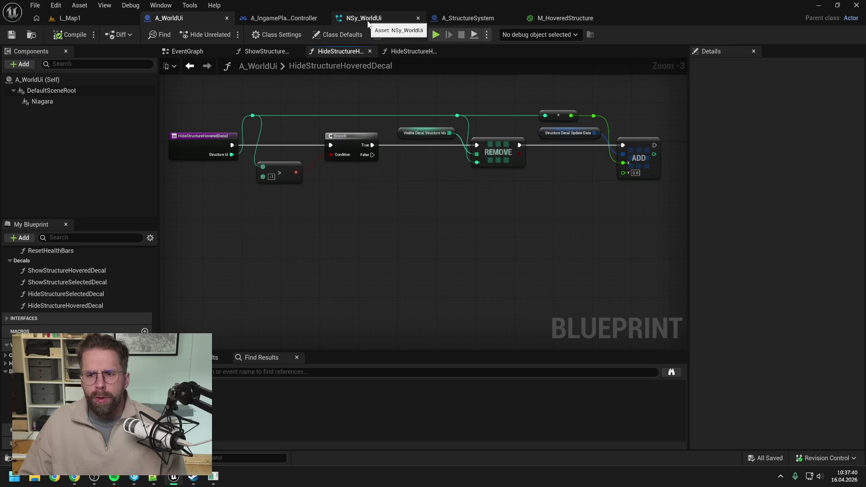
{"action": "left_click", "coordinate": [368, 21]}
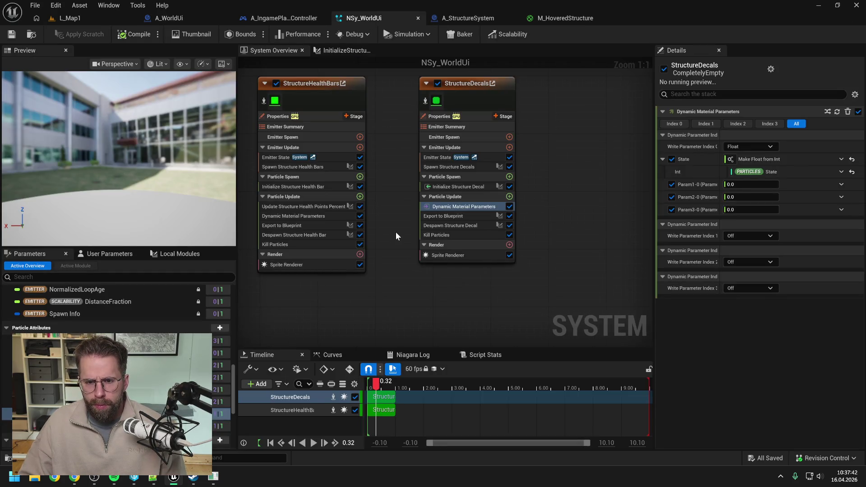
Step: Show the local scratch modules, leaving DespawnStructureHealthBar's name unchanged
{"action": "left_click", "coordinate": [457, 226]}
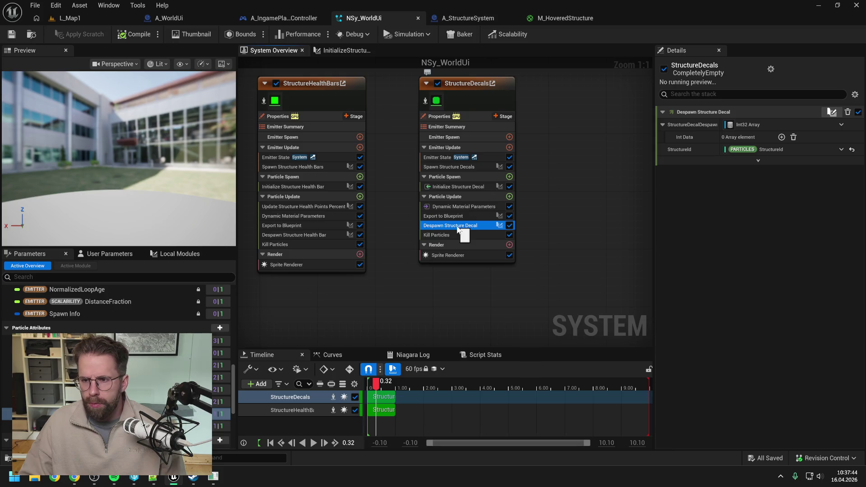
{"action": "key", "text": "F2"}
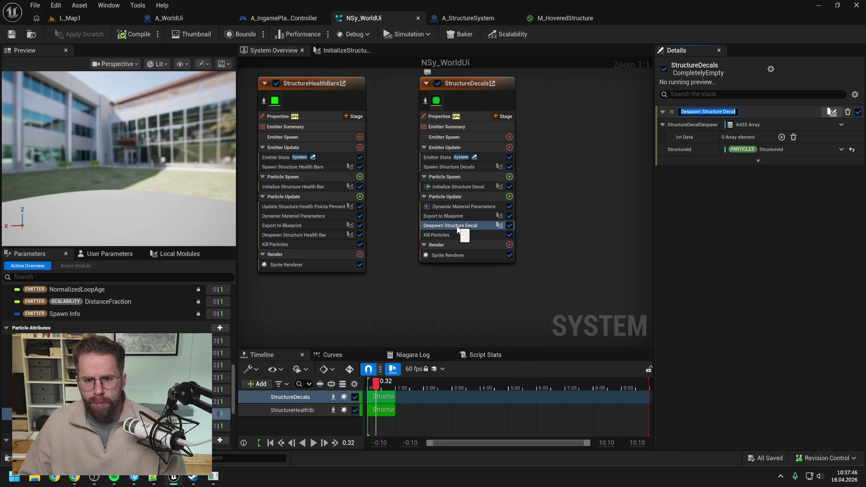
{"action": "key", "text": "Return"}
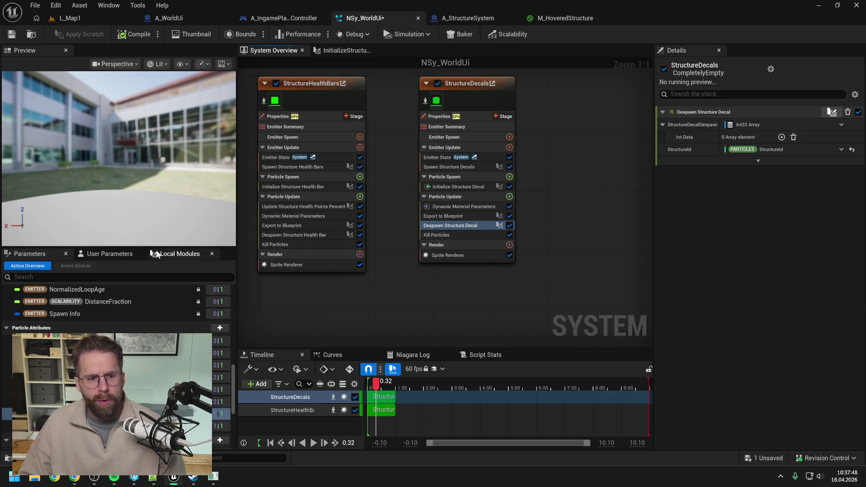
{"action": "left_click", "coordinate": [176, 254]}
{"action": "left_click", "coordinate": [60, 310]}
{"action": "key", "text": "F2"}
{"action": "type", "text": "Update"}
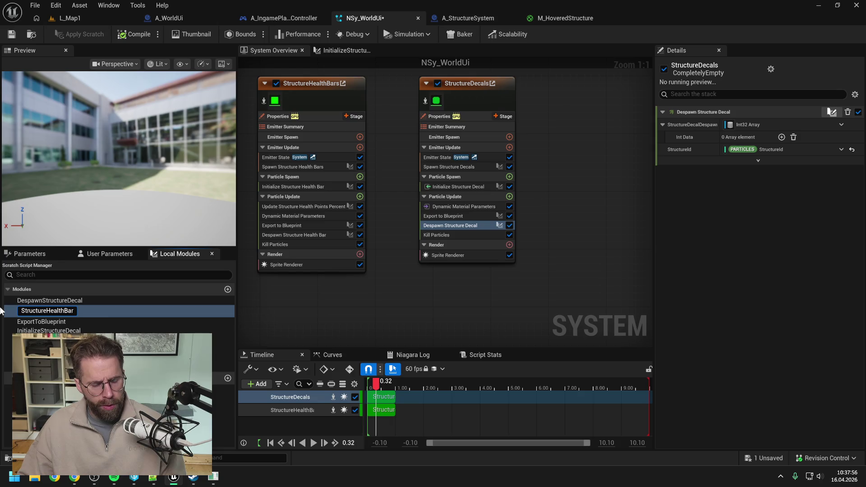
{"action": "type", "text": "Despa"}
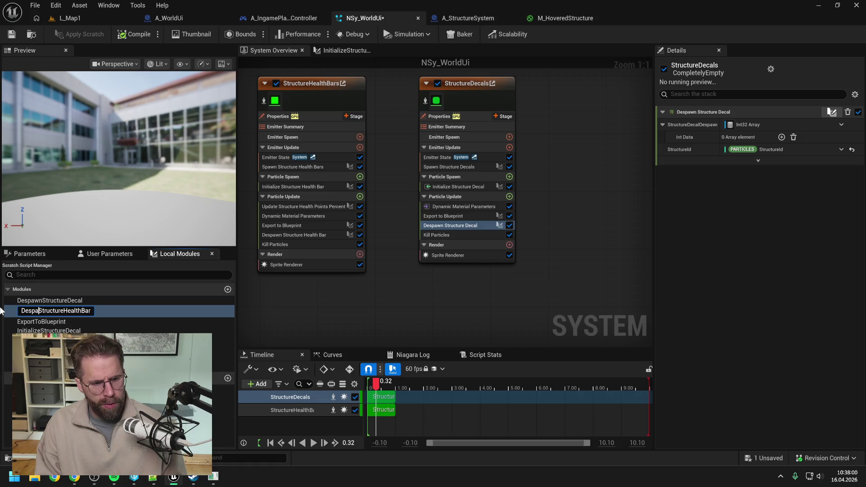
{"action": "type", "text": "wn"}
{"action": "key", "text": "Return"}
Step: Rename DespawnStructureDecal to UpdateStructureDecal and open its module graph
{"action": "double_click", "coordinate": [45, 301]}
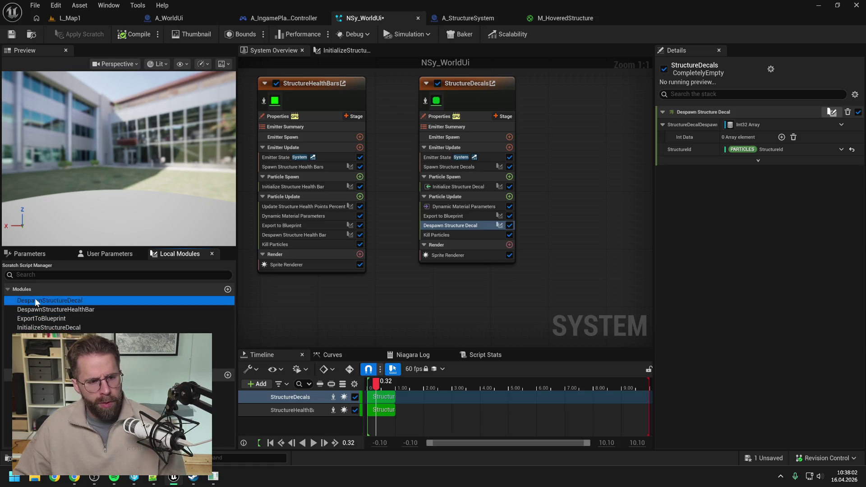
{"action": "key", "text": "Home"}
{"action": "key", "text": "Delete"}
{"action": "key", "text": "Delete"}
{"action": "key", "text": "Delete"}
{"action": "type", "text": "Upda"}
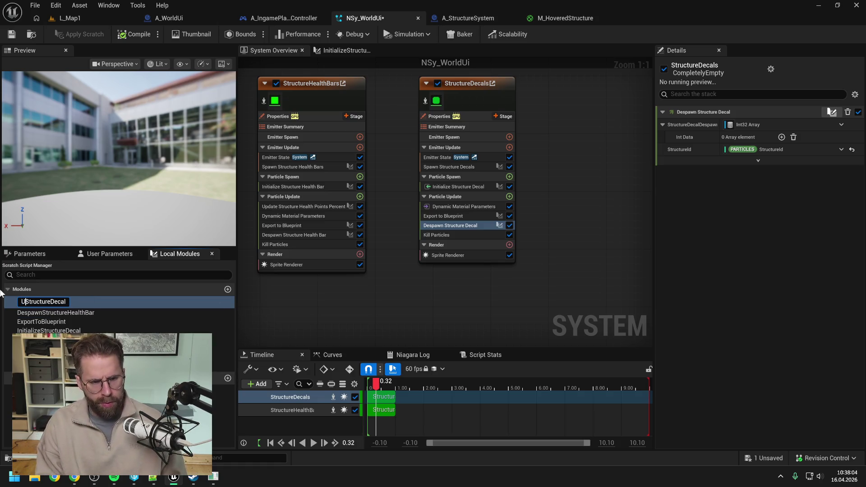
{"action": "type", "text": "te"}
{"action": "key", "text": "Return"}
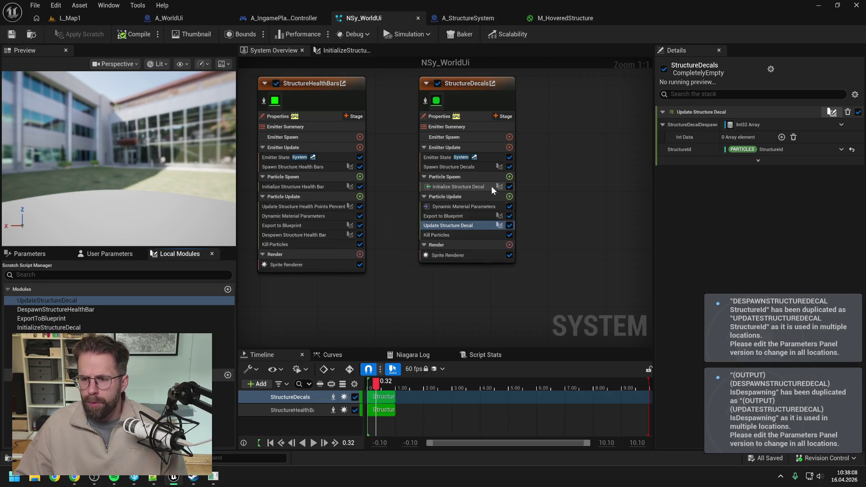
{"action": "double_click", "coordinate": [454, 226]}
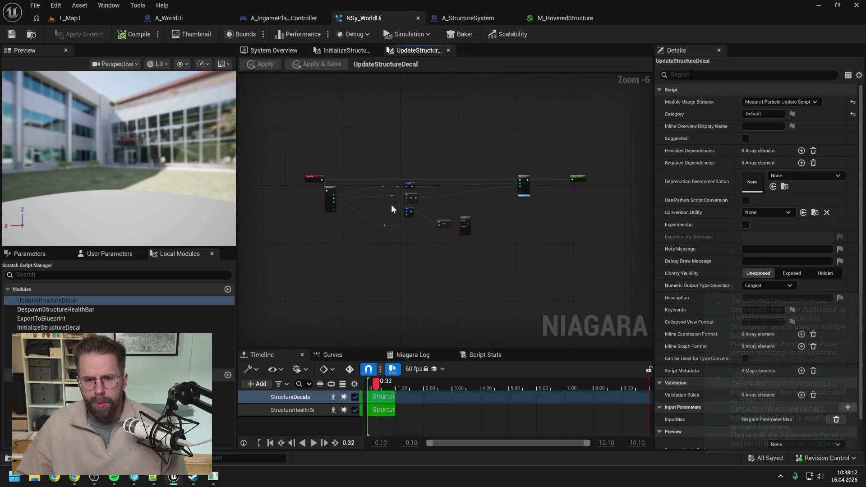
Step: Add a Vector 2D Array input pin named Str to the Map Get node
{"action": "scroll", "coordinate": [382, 205], "scroll_direction": "up", "scroll_amount": 2}
{"action": "mouse_move", "coordinate": [470, 205]}
{"action": "left_mouse_down"}
{"action": "mouse_move", "coordinate": [430, 198]}
{"action": "mouse_move", "coordinate": [507, 182]}
{"action": "left_mouse_up"}
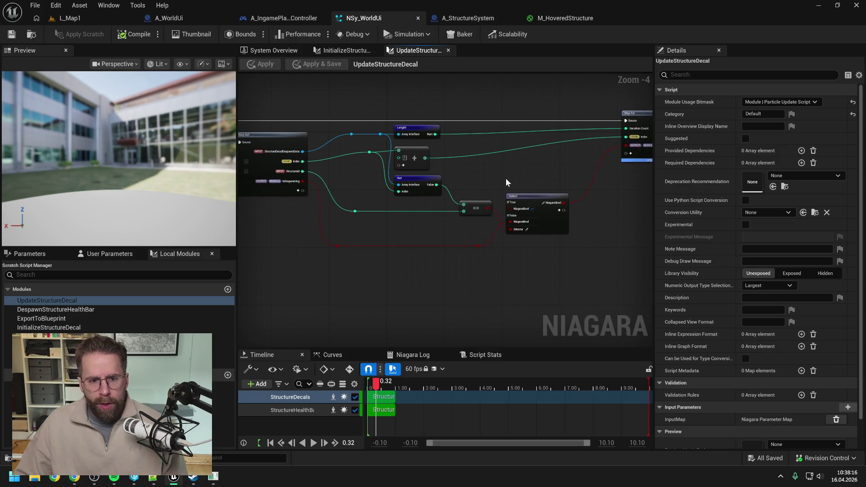
{"action": "scroll", "coordinate": [348, 157], "scroll_direction": "up", "scroll_amount": 2}
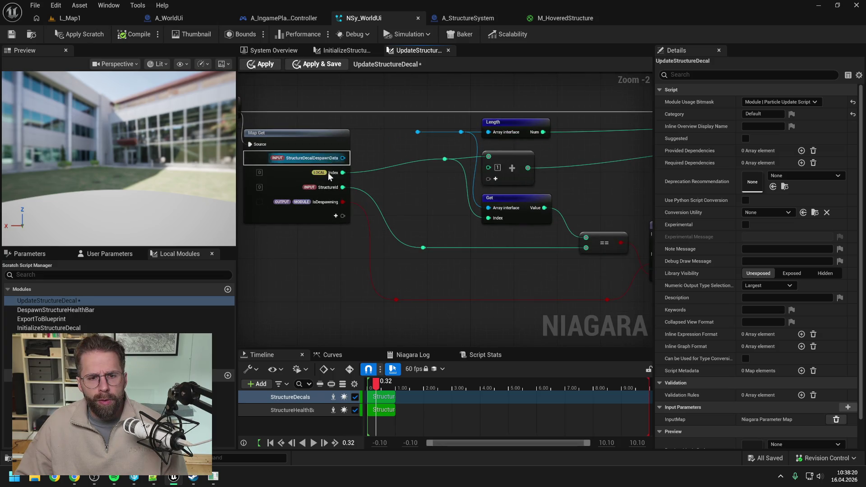
{"action": "left_click", "coordinate": [336, 217]}
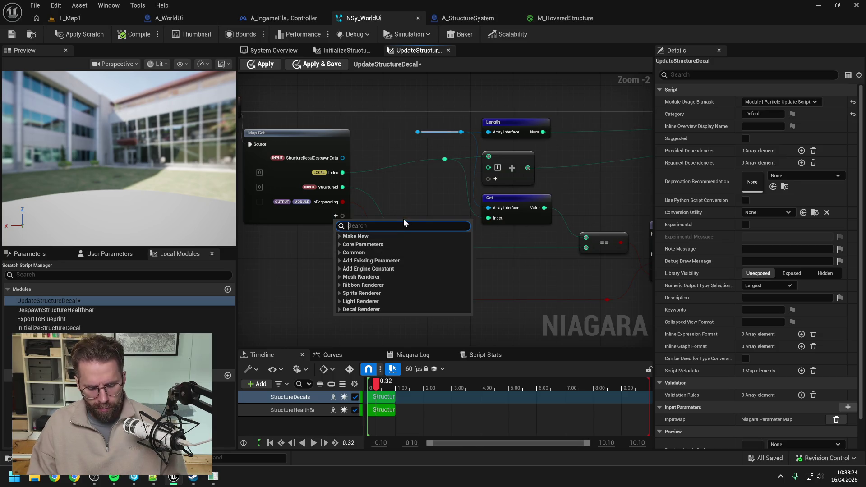
{"action": "type", "text": "vector 2 a"}
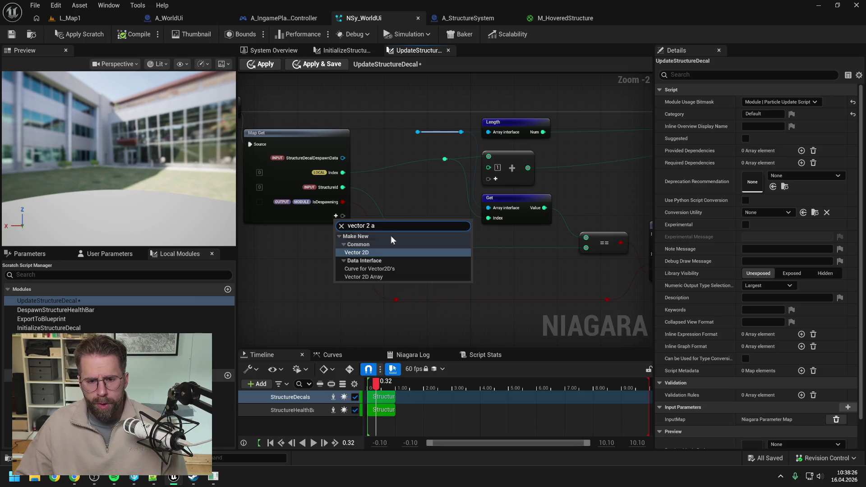
{"action": "left_click", "coordinate": [374, 276]}
{"action": "type", "text": "Str"}
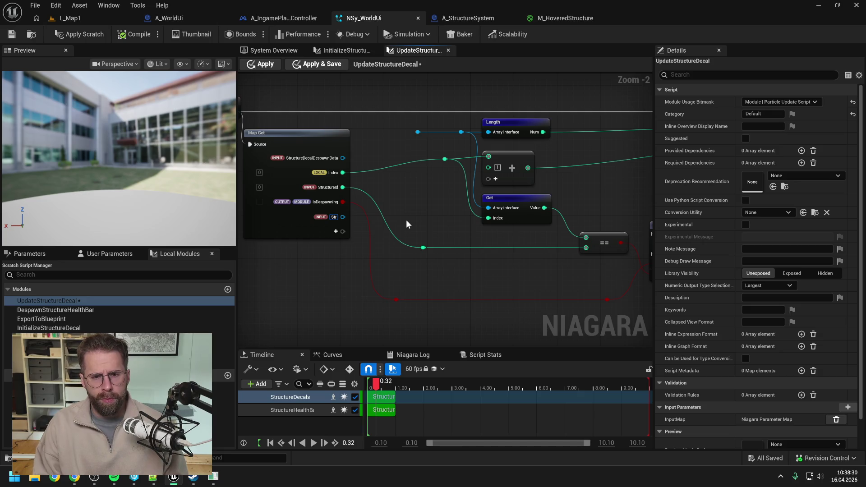
{"action": "key", "text": "Return"}
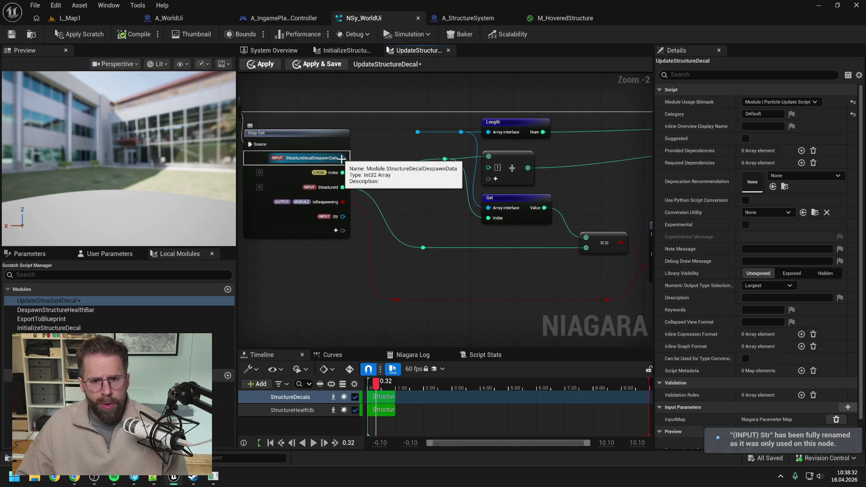
Step: Remove the StructureDecalDespawnData input from Map Get and apply the scratch module changes
{"action": "right_click", "coordinate": [342, 159]}
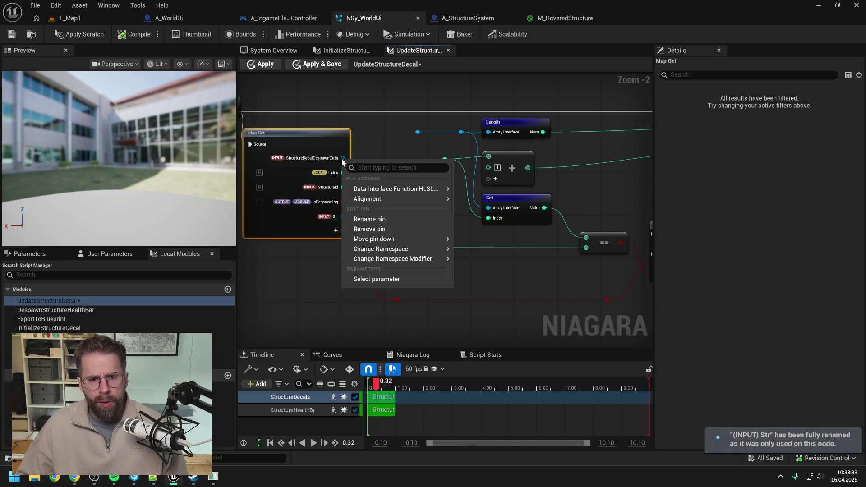
{"action": "left_click", "coordinate": [373, 228]}
{"action": "left_click", "coordinate": [75, 35]}
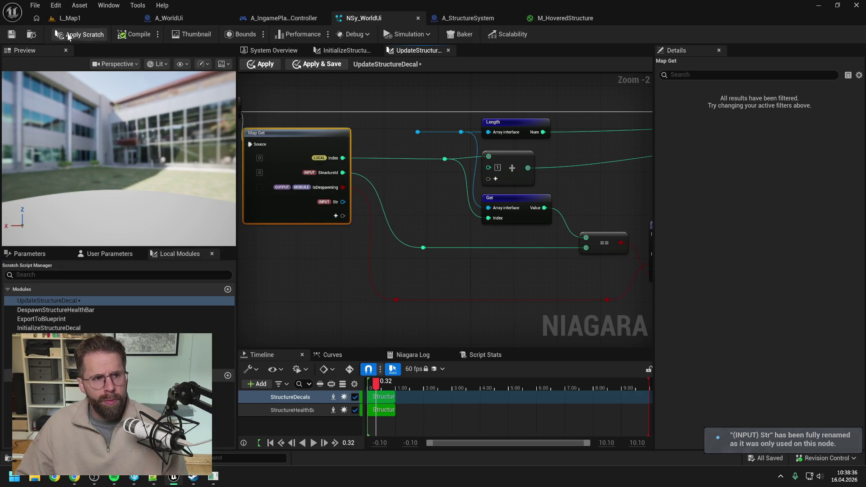
Step: Rename the Str input to StructureDecalUpdateData
{"action": "right_click", "coordinate": [336, 202]}
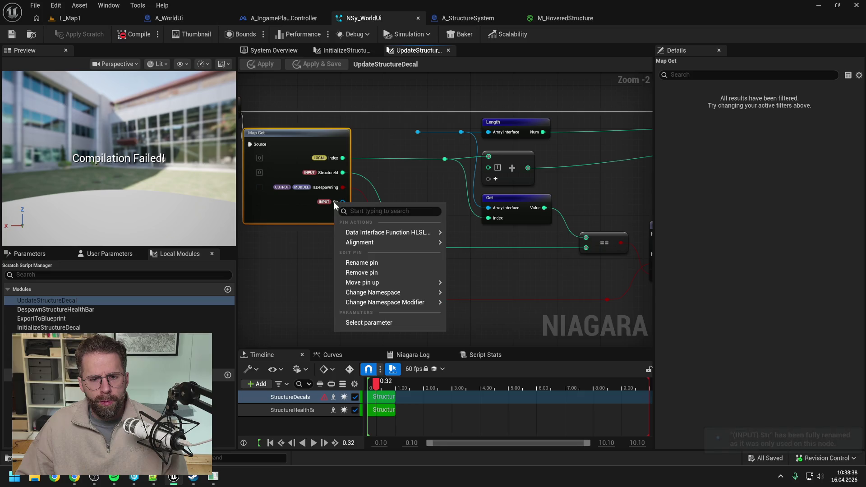
{"action": "left_click", "coordinate": [360, 263]}
{"action": "type", "text": "StructureDec"}
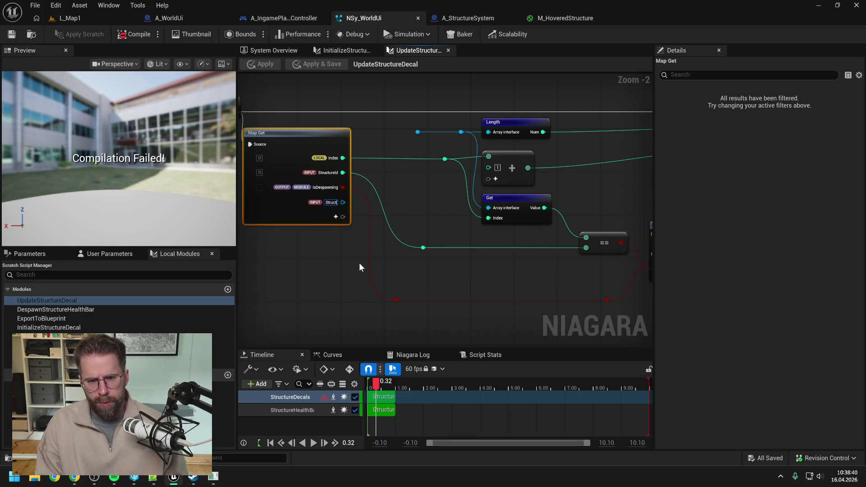
{"action": "type", "text": "al"}
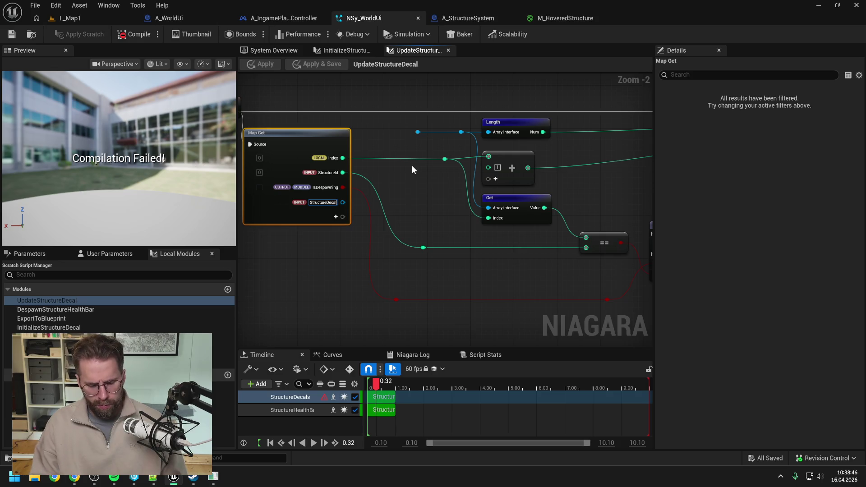
{"action": "type", "text": "Updat"}
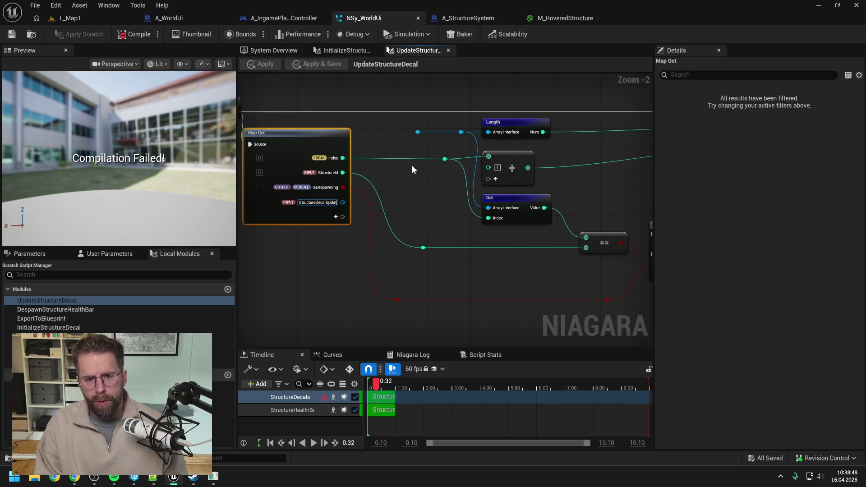
{"action": "type", "text": "eData"}
{"action": "key", "text": "Return"}
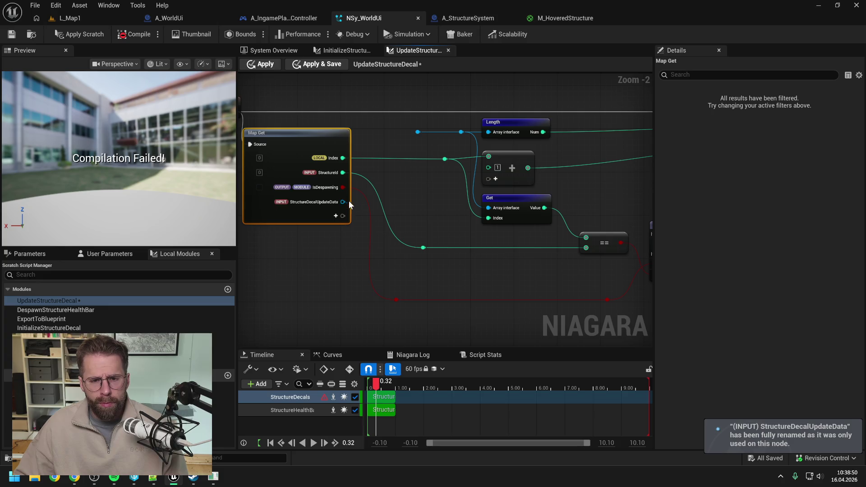
Step: Move StructureDecalUpdateData to the top of Map Get and delete the two old reroute nodes
{"action": "right_click", "coordinate": [332, 201]}
{"action": "mouse_move", "coordinate": [440, 280]}
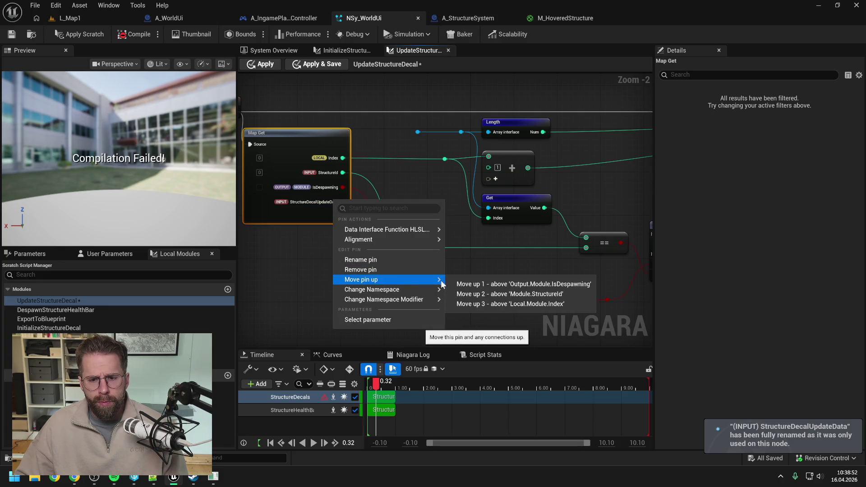
{"action": "left_click", "coordinate": [488, 303]}
{"action": "left_click", "coordinate": [426, 201]}
{"action": "mouse_move", "coordinate": [343, 158]}
{"action": "left_mouse_down"}
{"action": "mouse_move", "coordinate": [420, 134]}
{"action": "mouse_move", "coordinate": [389, 150]}
{"action": "left_mouse_up"}
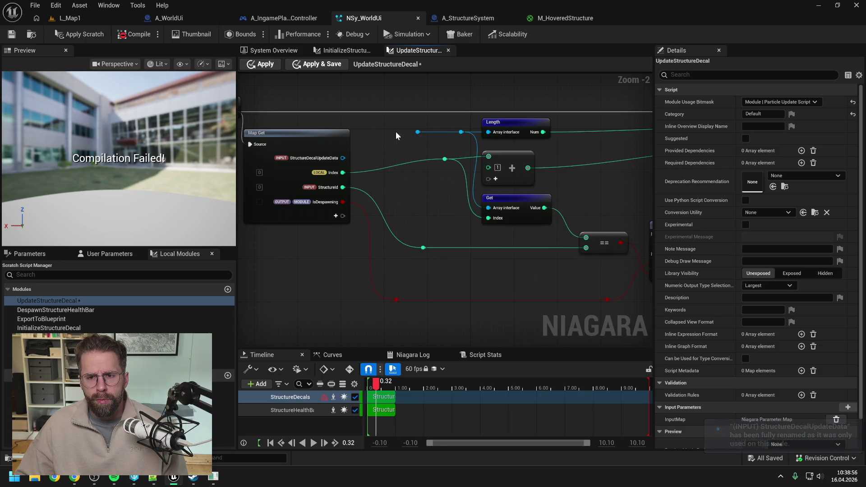
{"action": "left_click", "coordinate": [397, 131]}
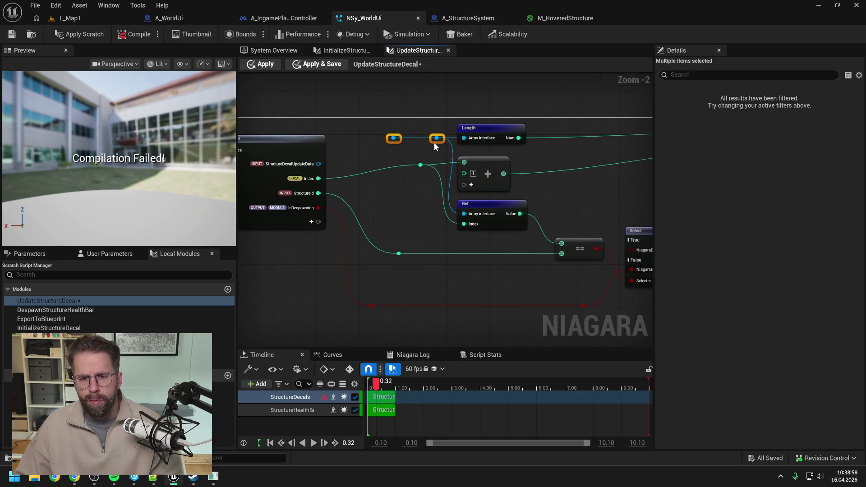
{"action": "key", "text": "Delete"}
Step: Apply scratch changes, save NSy_WorldUi, and add a Length node off StructureDecalUpdateData
{"action": "mouse_move", "coordinate": [319, 164]}
{"action": "left_mouse_down"}
{"action": "mouse_move", "coordinate": [453, 140]}
{"action": "mouse_move", "coordinate": [406, 143]}
{"action": "left_mouse_up"}
{"action": "key", "text": "ctrl+z"}
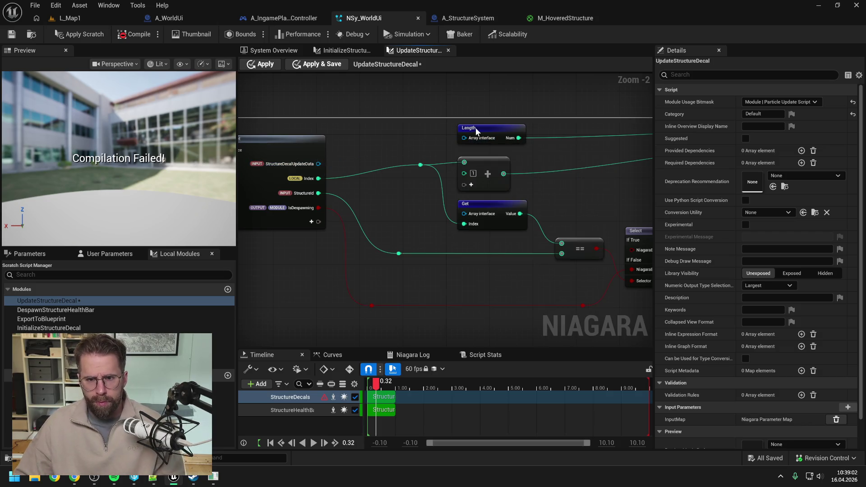
{"action": "left_click", "coordinate": [76, 35]}
{"action": "left_click", "coordinate": [10, 36]}
{"action": "mouse_move", "coordinate": [319, 164]}
{"action": "left_mouse_down"}
{"action": "mouse_move", "coordinate": [501, 133]}
{"action": "mouse_move", "coordinate": [532, 137]}
{"action": "mouse_move", "coordinate": [489, 135]}
{"action": "mouse_move", "coordinate": [544, 136]}
{"action": "mouse_move", "coordinate": [384, 149]}
{"action": "mouse_move", "coordinate": [610, 140]}
{"action": "left_mouse_up"}
{"action": "type", "text": "length"}
{"action": "key", "text": "Return"}
Step: Replace the old Get with an array Get on the update data, indexed by Map Get's index, feeding the comparison
{"action": "scroll", "coordinate": [384, 150], "scroll_direction": "down", "scroll_amount": 1}
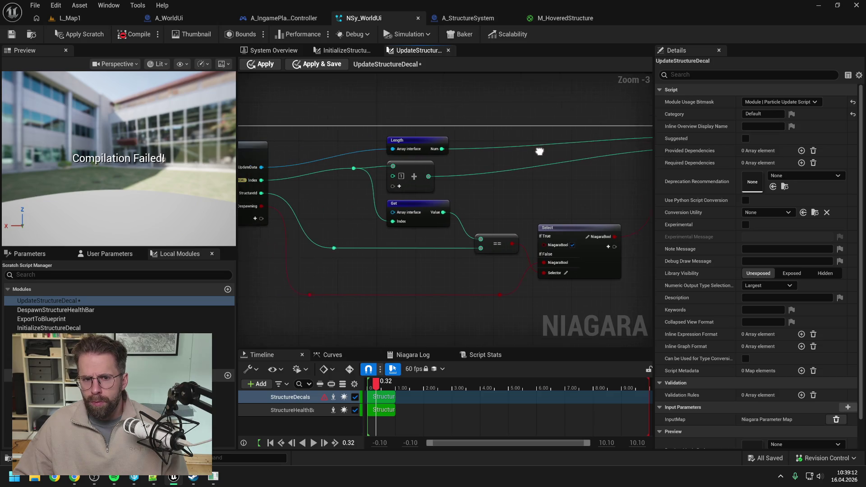
{"action": "left_click", "coordinate": [424, 205]}
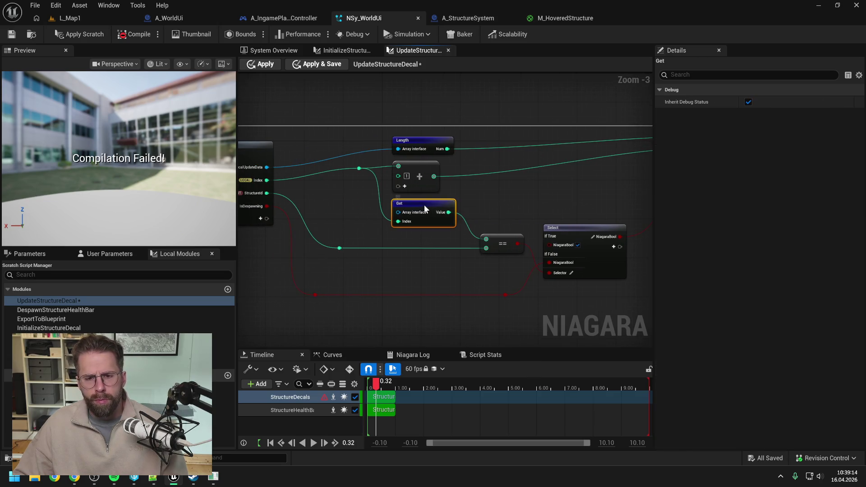
{"action": "key", "text": "Delete"}
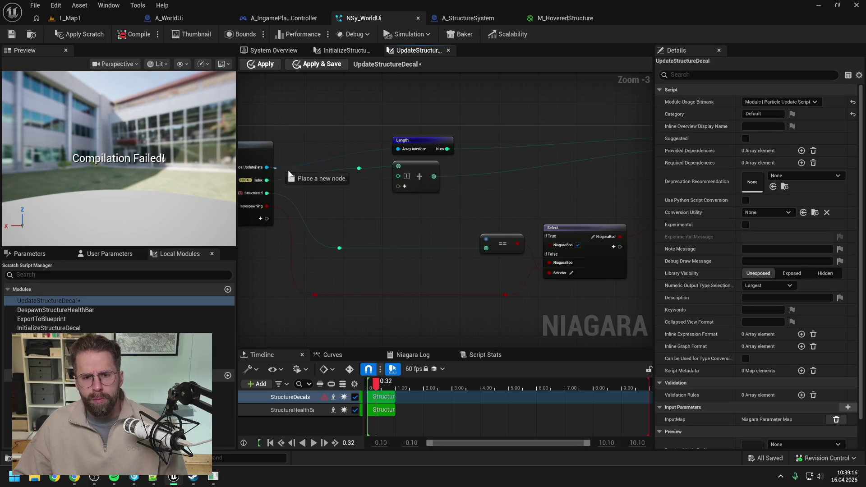
{"action": "left_click_drag", "start_coordinate": [266, 167], "coordinate": [400, 206]}
{"action": "type", "text": "get"}
{"action": "left_click", "coordinate": [436, 305]}
{"action": "left_click_drag", "start_coordinate": [453, 220], "coordinate": [486, 239]}
{"action": "left_click_drag", "start_coordinate": [434, 207], "coordinate": [430, 208]}
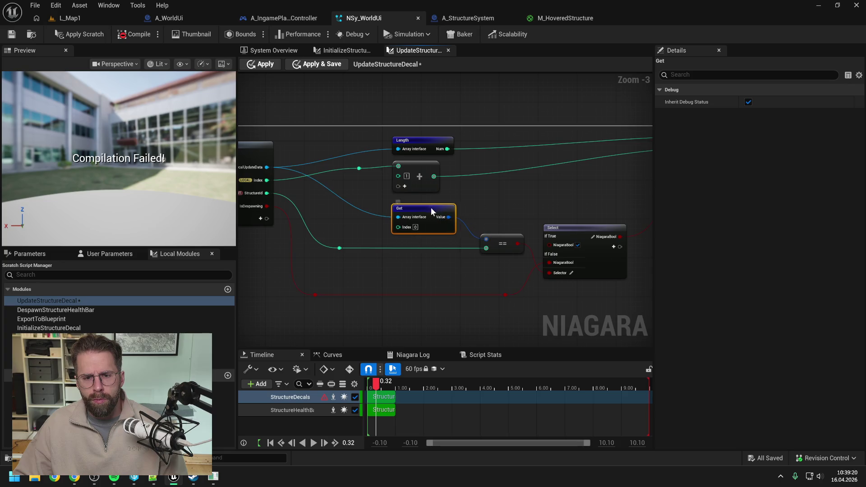
{"action": "left_click", "coordinate": [361, 179]}
{"action": "left_click_drag", "start_coordinate": [359, 168], "coordinate": [399, 228]}
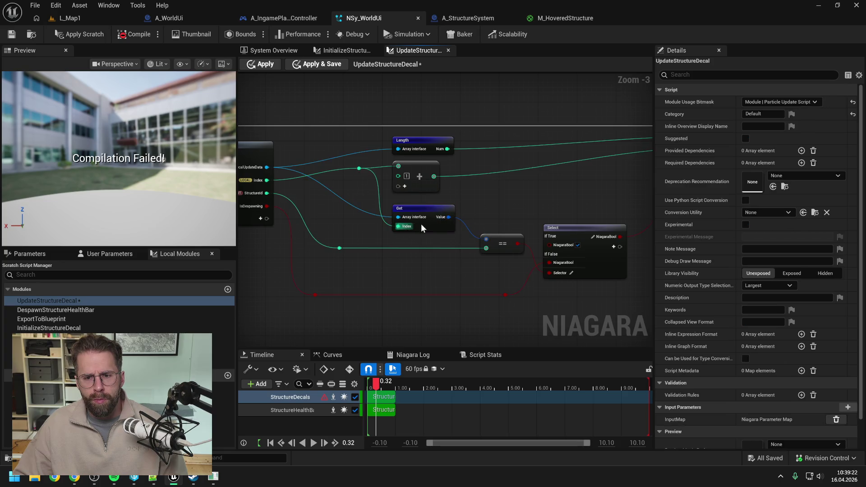
Step: Apply the scratch module changes and start a new node from the Get value
{"action": "left_click_drag", "start_coordinate": [465, 200], "coordinate": [447, 195]}
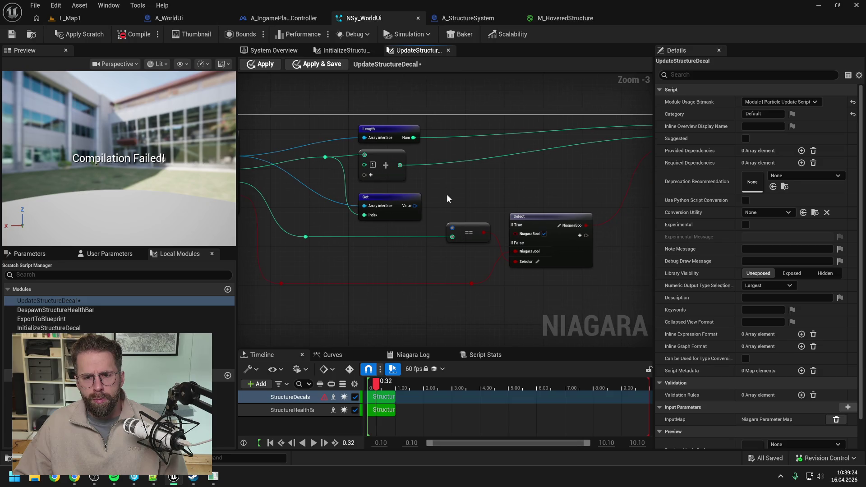
{"action": "left_click", "coordinate": [73, 36]}
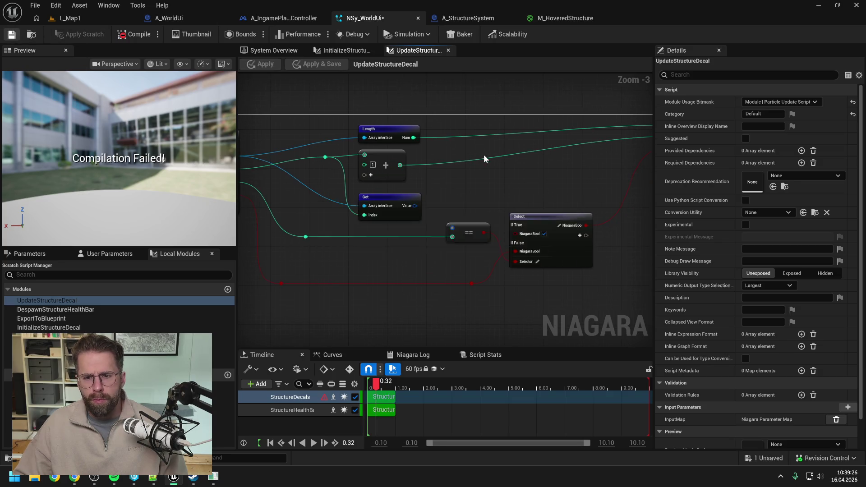
{"action": "scroll", "coordinate": [484, 155], "scroll_direction": "down", "scroll_amount": 3}
{"action": "left_click_drag", "start_coordinate": [420, 117], "coordinate": [573, 236]}
{"action": "scroll", "coordinate": [436, 167], "scroll_direction": "up", "scroll_amount": 3}
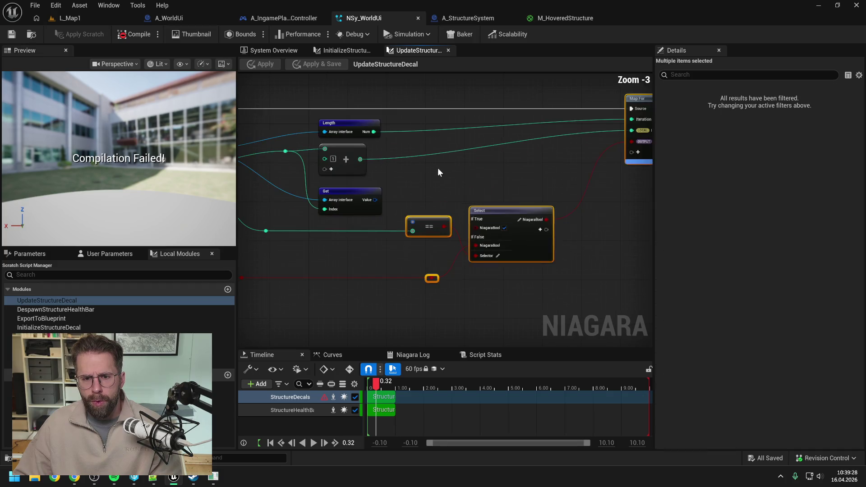
{"action": "left_click", "coordinate": [402, 194]}
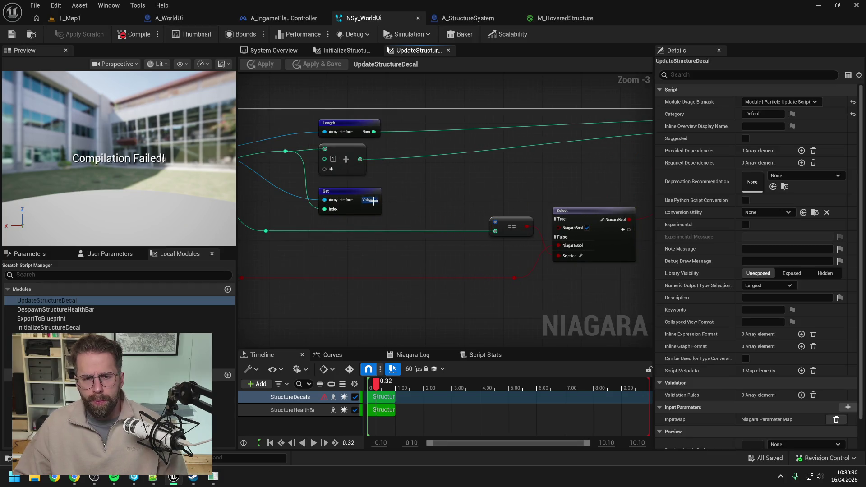
{"action": "left_click_drag", "start_coordinate": [375, 200], "coordinate": [408, 196]}
Step: Split the Get value with Break Vector 2D and add an Equal comparison on its X
{"action": "type", "text": "break vector 2d"}
{"action": "key", "text": "Return"}
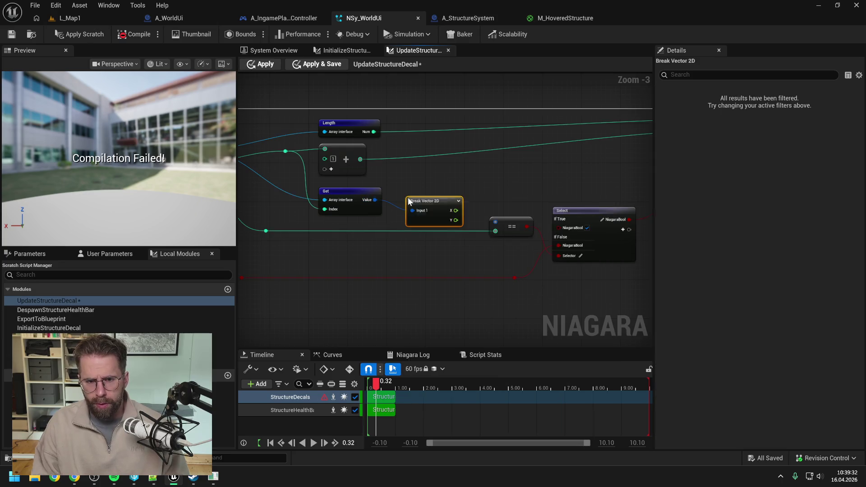
{"action": "scroll", "coordinate": [426, 185], "scroll_direction": "down", "scroll_amount": 1}
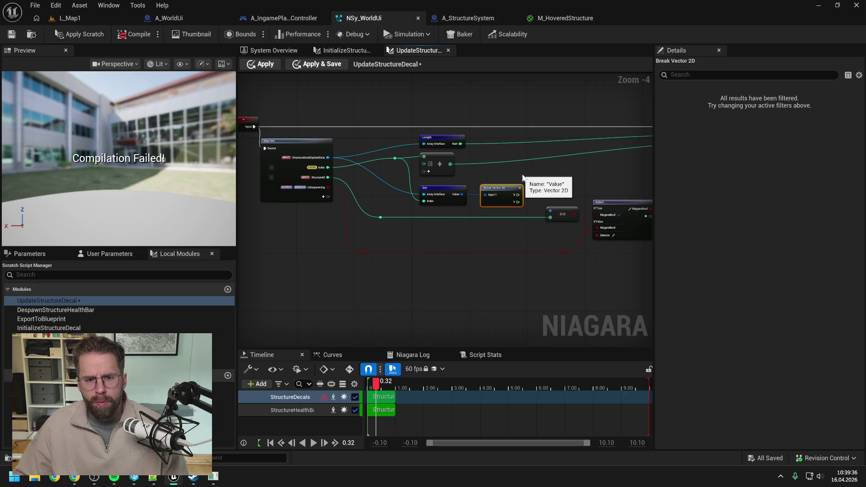
{"action": "left_click", "coordinate": [519, 176]}
{"action": "left_click_drag", "start_coordinate": [473, 185], "coordinate": [500, 185]}
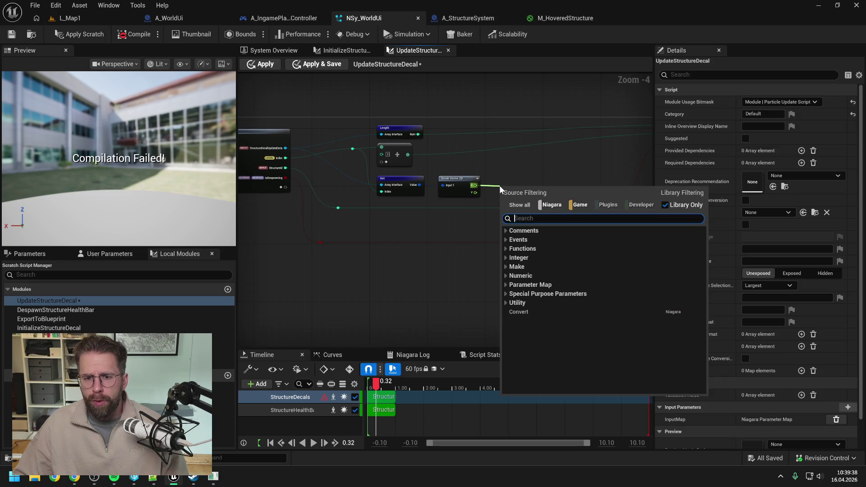
{"action": "type", "text": "=="}
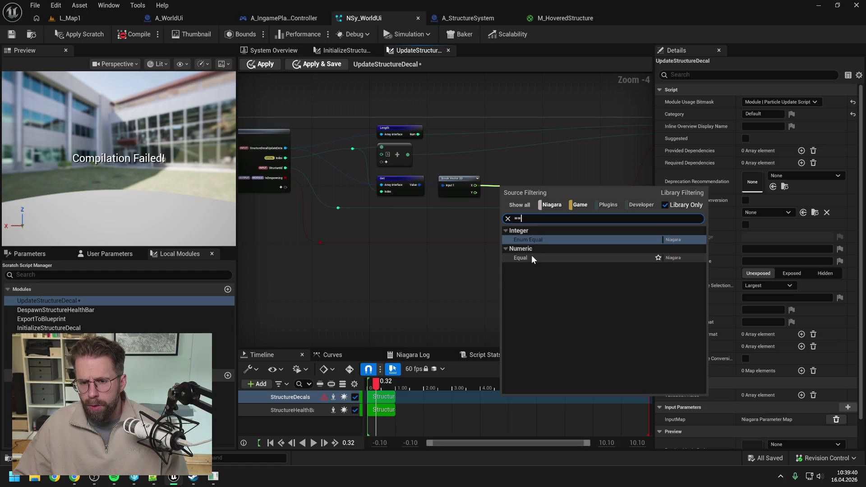
{"action": "left_click", "coordinate": [531, 256]}
Step: Reroute StructureId into the new comparison and delete the leftover == node
{"action": "left_click", "coordinate": [455, 222]}
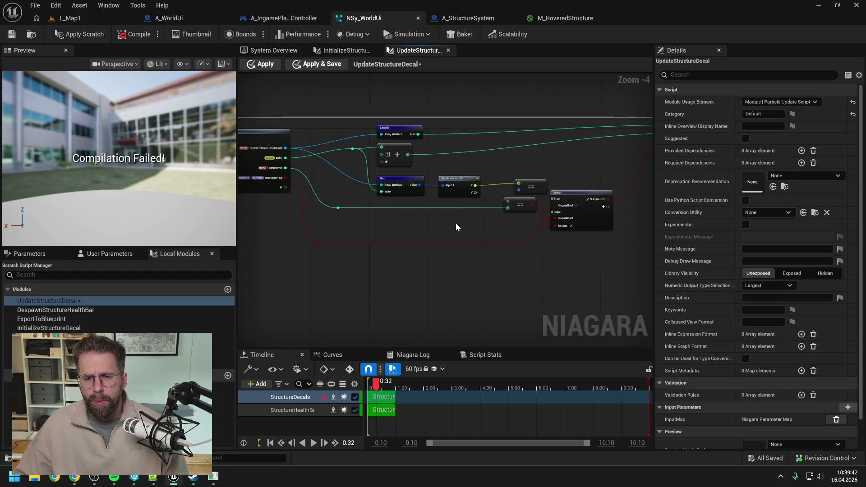
{"action": "double_click", "coordinate": [485, 207]}
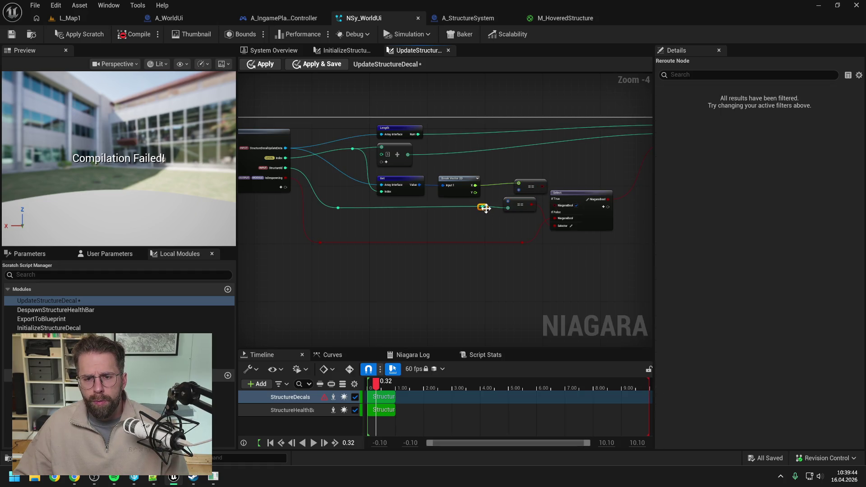
{"action": "mouse_move", "coordinate": [486, 210]}
{"action": "left_mouse_down"}
{"action": "mouse_move", "coordinate": [520, 190]}
{"action": "mouse_move", "coordinate": [519, 211]}
{"action": "left_mouse_up"}
{"action": "left_click", "coordinate": [518, 204]}
{"action": "key", "text": "Delete"}
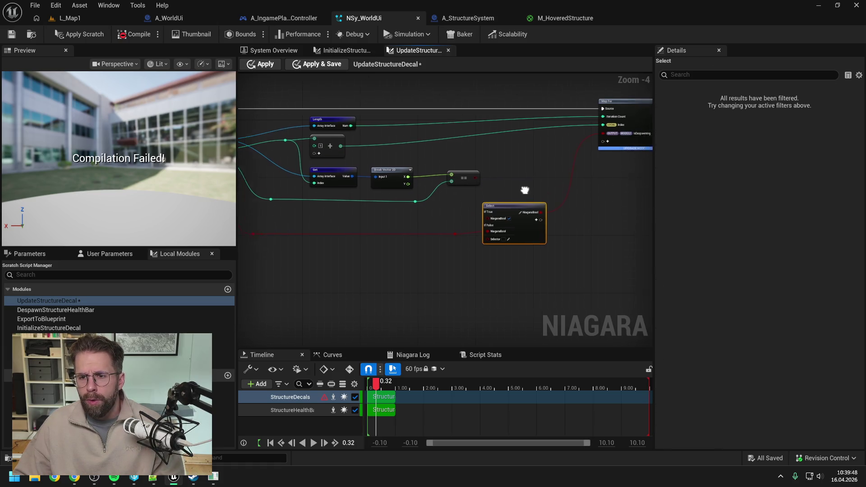
Step: Reposition the Select node, apply the scratch module changes and save the Niagara system
{"action": "left_click_drag", "start_coordinate": [459, 210], "coordinate": [474, 227]}
{"action": "left_click_drag", "start_coordinate": [510, 169], "coordinate": [555, 179]}
{"action": "mouse_move", "coordinate": [303, 204]}
{"action": "left_mouse_down"}
{"action": "mouse_move", "coordinate": [543, 253]}
{"action": "mouse_move", "coordinate": [528, 248]}
{"action": "left_mouse_up"}
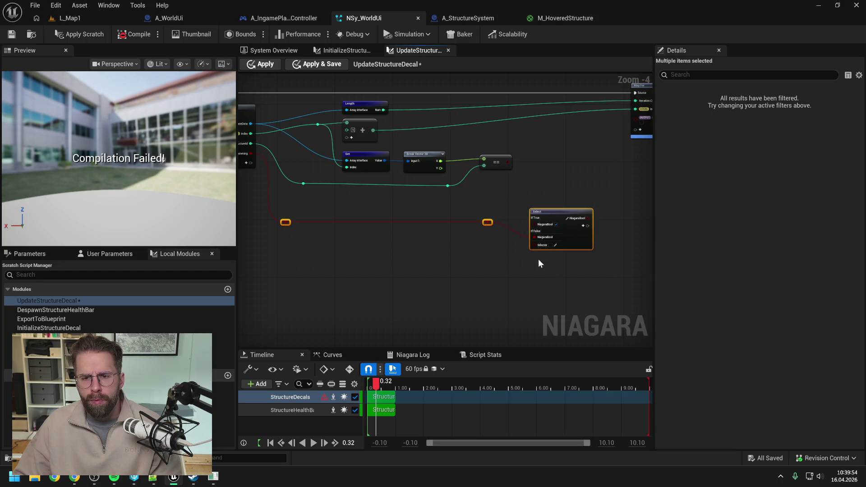
{"action": "left_click", "coordinate": [519, 216]}
{"action": "left_click_drag", "start_coordinate": [497, 224], "coordinate": [312, 193]}
{"action": "left_click", "coordinate": [410, 227]}
{"action": "left_click", "coordinate": [75, 34]}
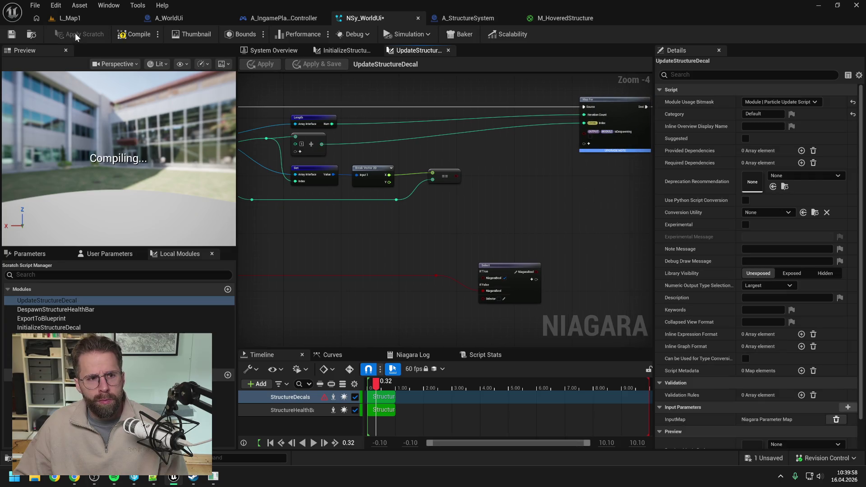
{"action": "key", "text": "ctrl+s"}
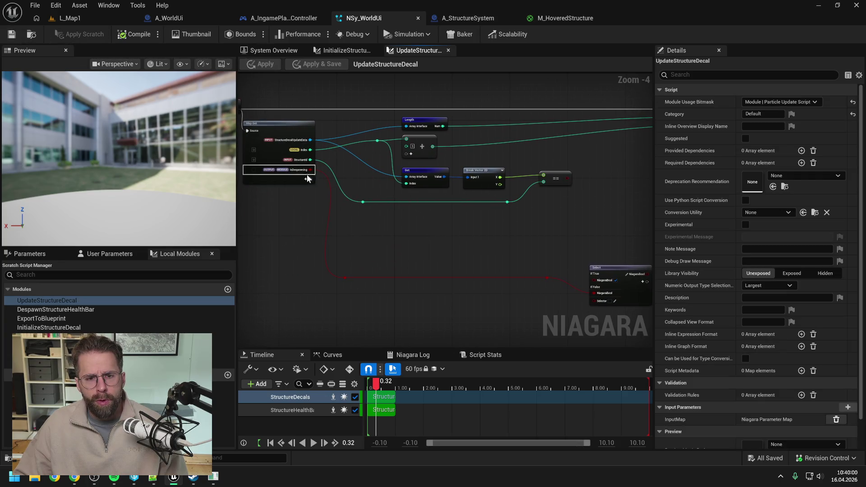
Step: Add an int32 pin named State to the Map Get node
{"action": "left_click", "coordinate": [307, 179]}
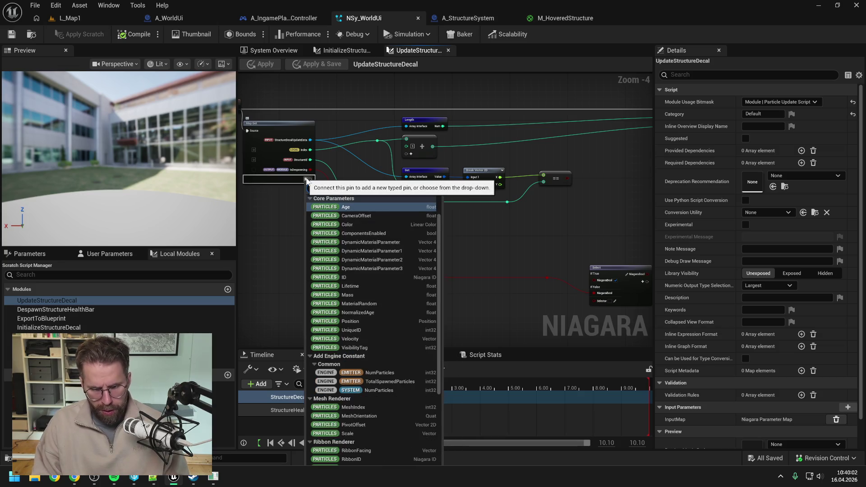
{"action": "type", "text": "particles sta"}
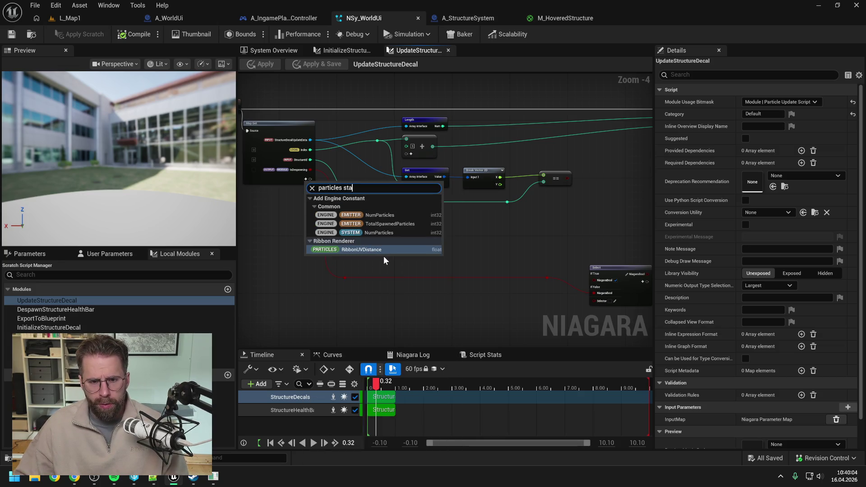
{"action": "key", "text": "Escape"}
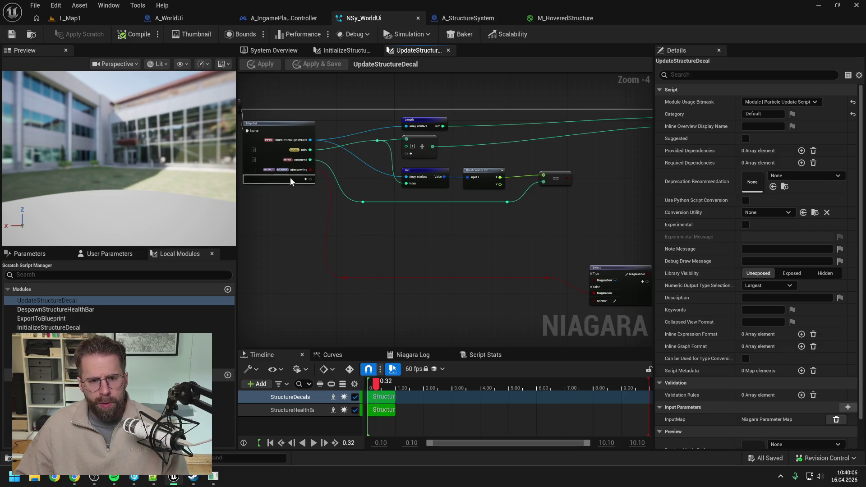
{"action": "left_click", "coordinate": [307, 179]}
{"action": "left_click", "coordinate": [345, 207]}
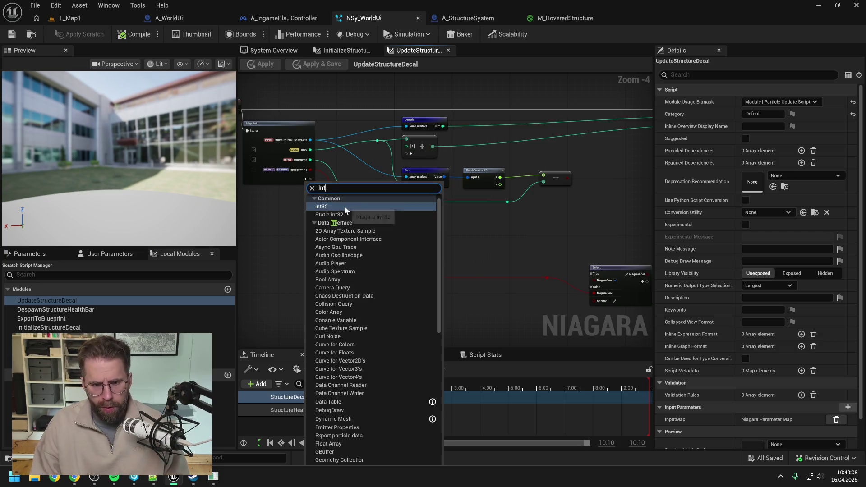
{"action": "left_click", "coordinate": [345, 206]}
{"action": "type", "text": "State"}
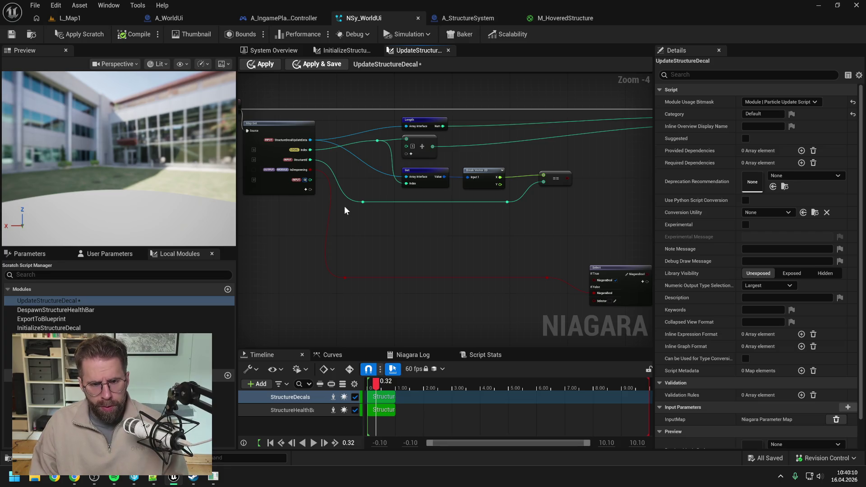
{"action": "key", "text": "Return"}
Step: Put State in the Particles namespace, move it above IsDespawning, and apply the scratch changes
{"action": "right_click", "coordinate": [306, 179]}
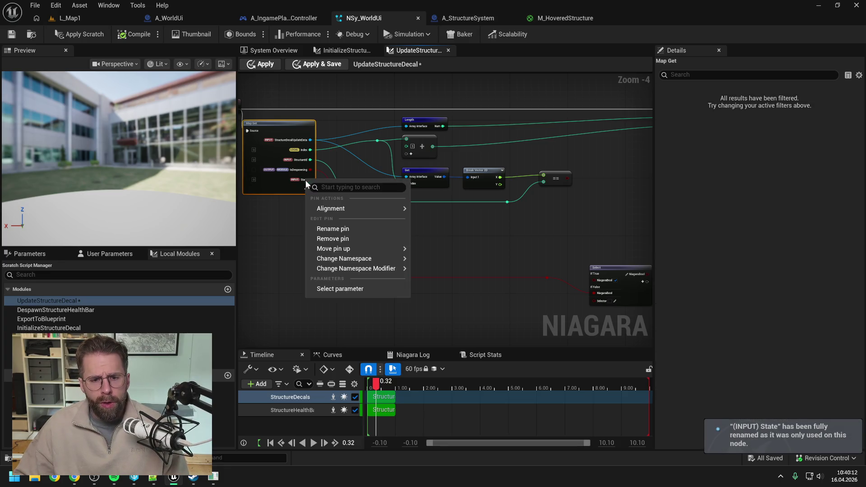
{"action": "mouse_move", "coordinate": [344, 248]}
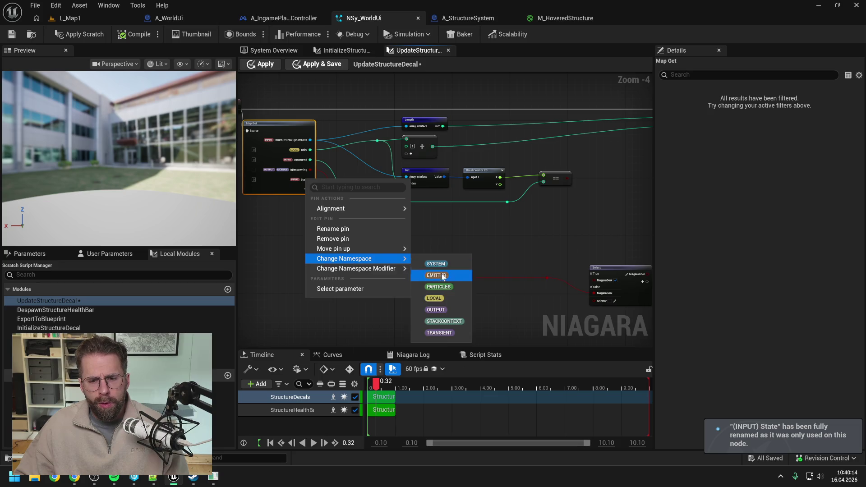
{"action": "left_click", "coordinate": [438, 278]}
{"action": "right_click", "coordinate": [304, 182]}
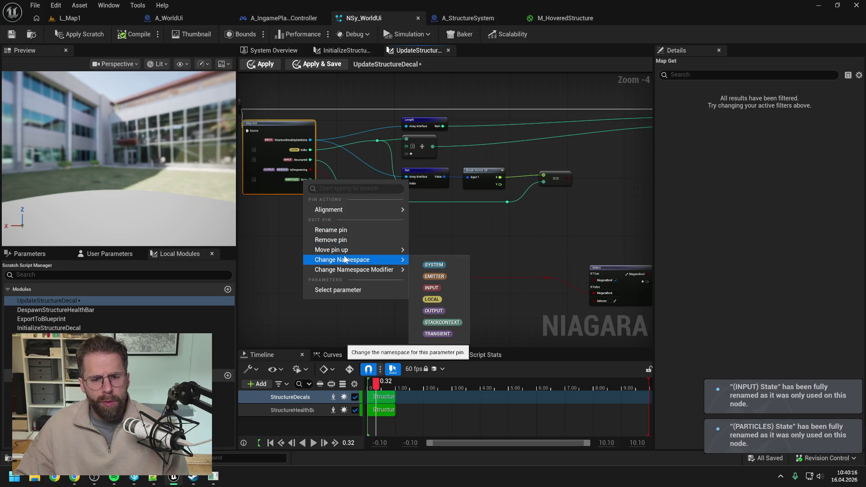
{"action": "mouse_move", "coordinate": [346, 250]}
{"action": "left_click", "coordinate": [448, 255]}
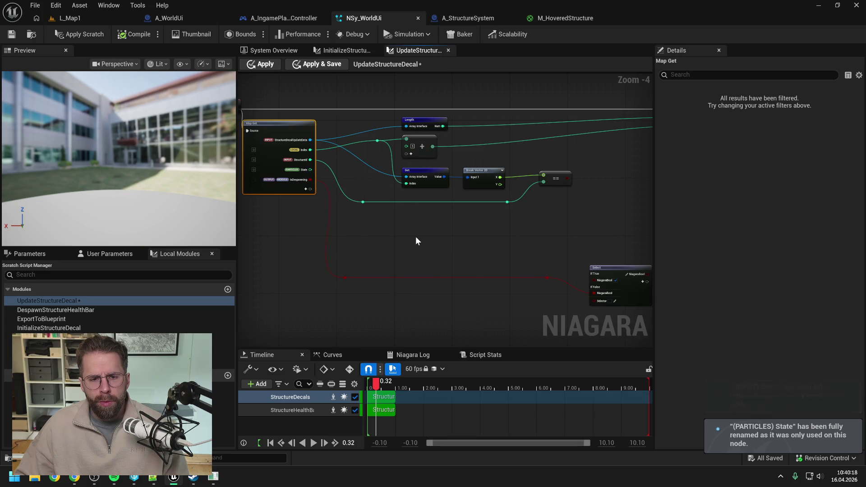
{"action": "left_click", "coordinate": [64, 34]}
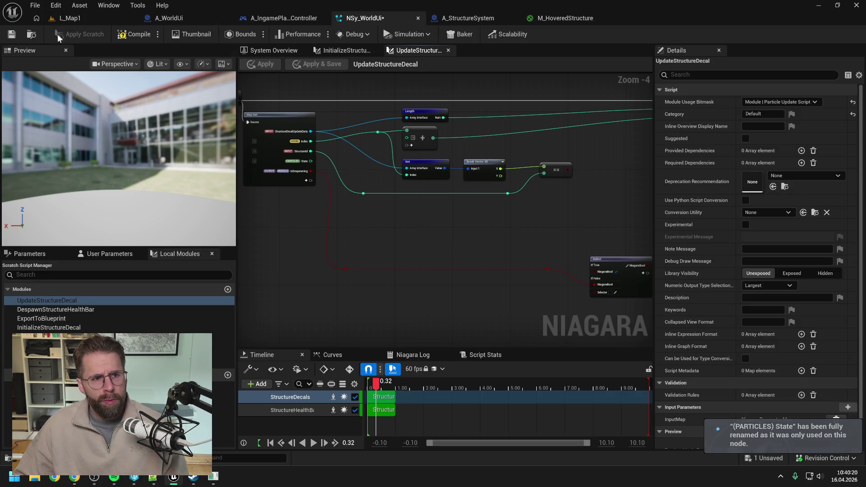
{"action": "mouse_move", "coordinate": [356, 205]}
{"action": "left_mouse_down"}
{"action": "mouse_move", "coordinate": [515, 190]}
{"action": "mouse_move", "coordinate": [508, 187]}
{"action": "left_mouse_up"}
{"action": "left_click", "coordinate": [486, 218]}
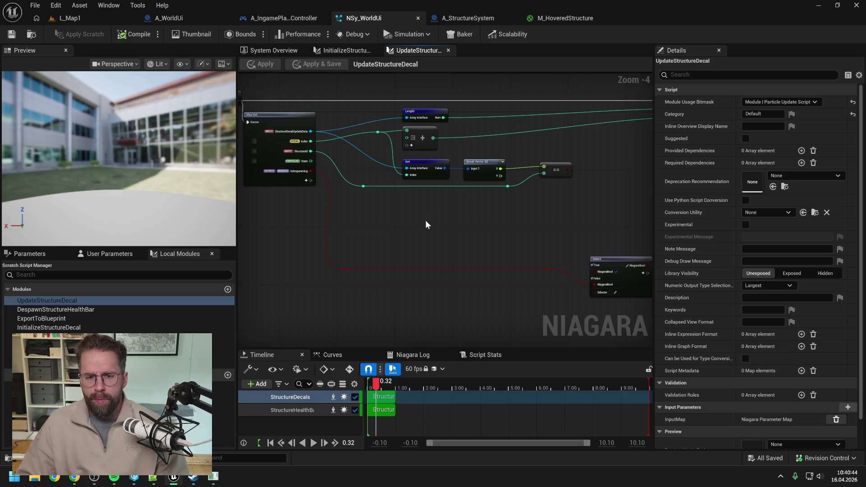
{"action": "left_click_drag", "start_coordinate": [427, 224], "coordinate": [409, 213]}
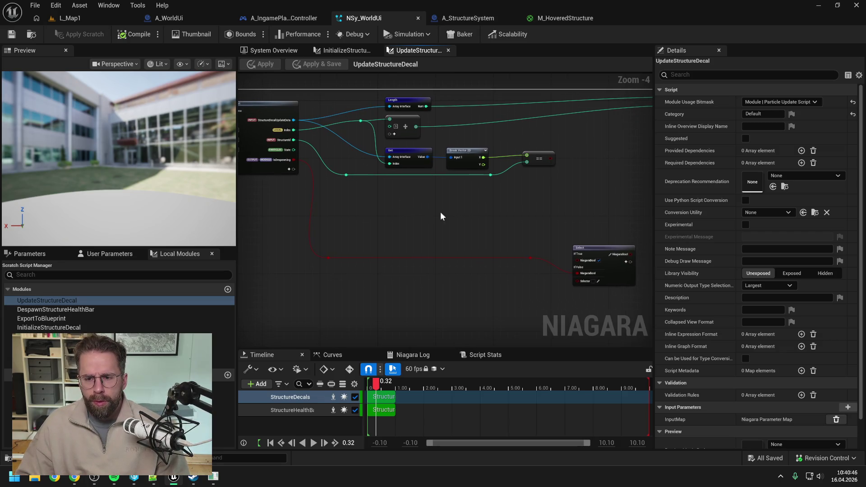
Step: Add an Enum Equal (==) comparison node fed by the State output
{"action": "left_click_drag", "start_coordinate": [519, 205], "coordinate": [463, 216]}
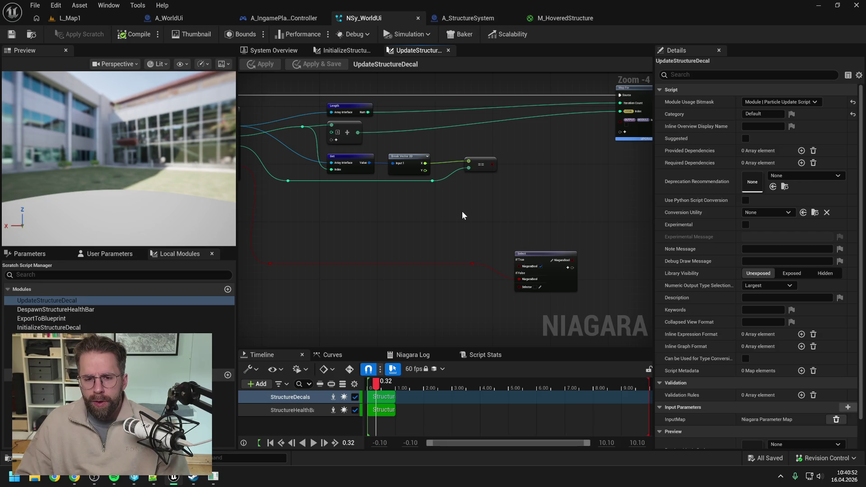
{"action": "left_click_drag", "start_coordinate": [462, 216], "coordinate": [455, 218]}
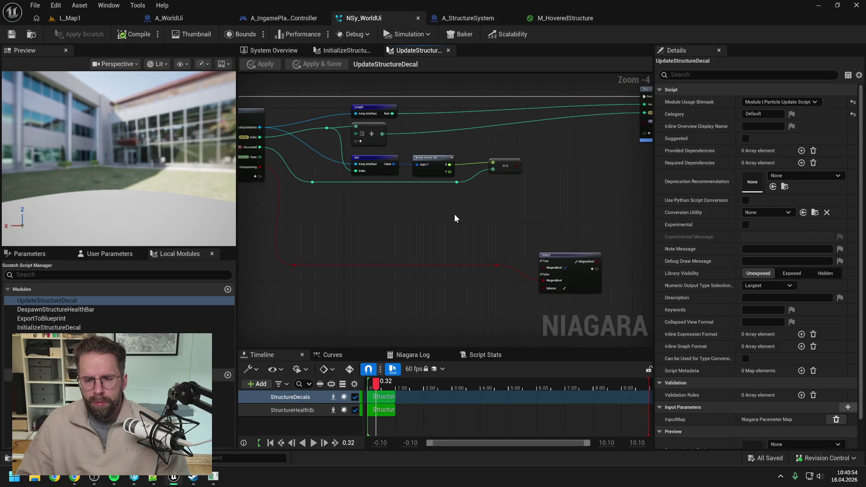
{"action": "left_click_drag", "start_coordinate": [261, 157], "coordinate": [353, 218]}
{"action": "type", "text": "=="}
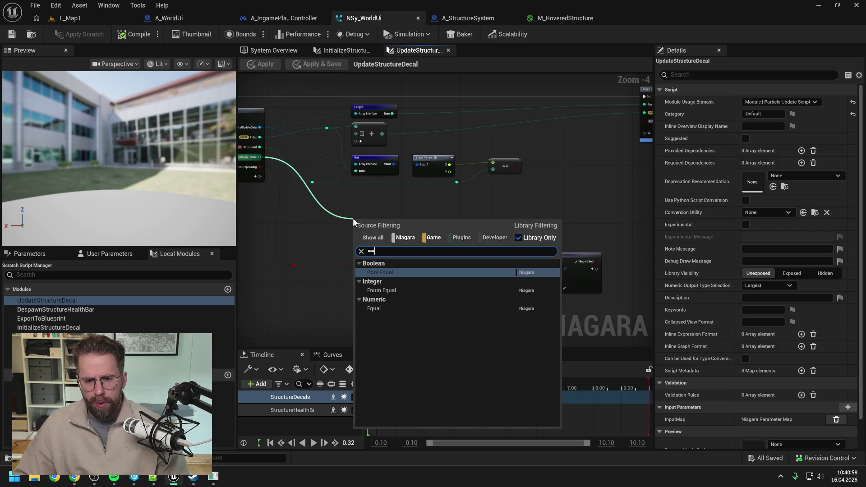
{"action": "left_click", "coordinate": [388, 294]}
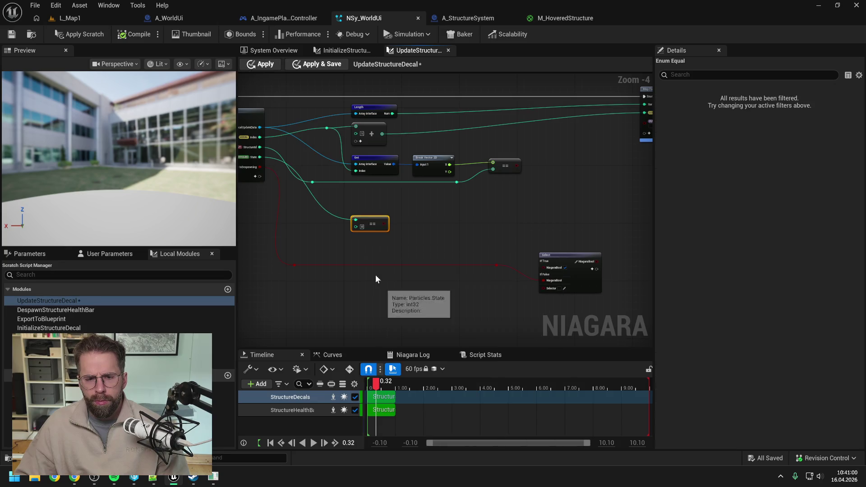
{"action": "mouse_move", "coordinate": [367, 224]}
{"action": "left_mouse_down"}
{"action": "mouse_move", "coordinate": [524, 200]}
{"action": "mouse_move", "coordinate": [313, 199]}
{"action": "left_mouse_up"}
Step: Insert a reroute point on the State wire; a trial Static Switch node is added and deleted
{"action": "double_click", "coordinate": [475, 197]}
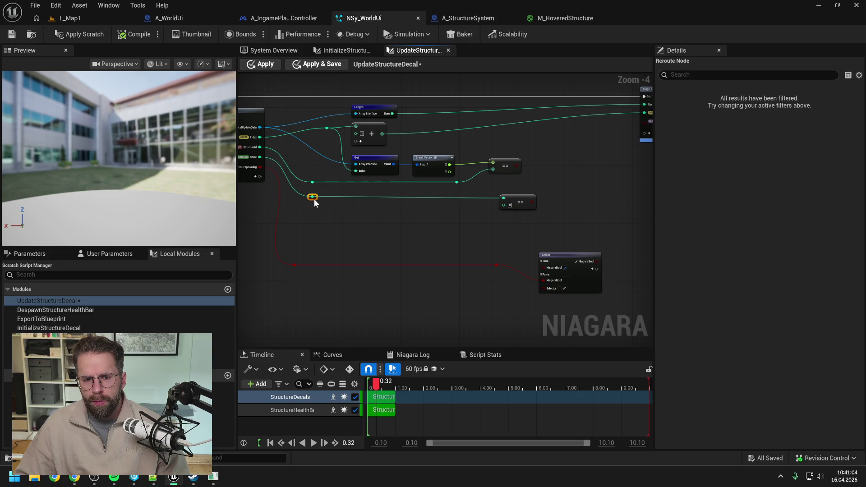
{"action": "left_click", "coordinate": [450, 220]}
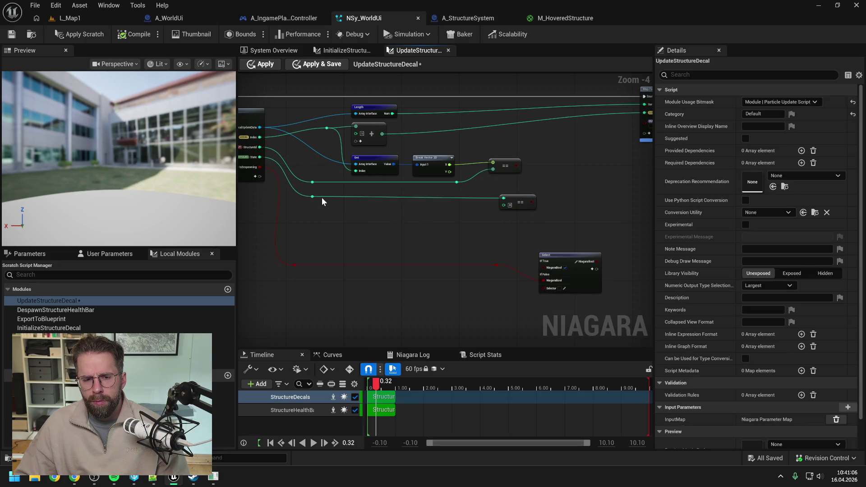
{"action": "left_click_drag", "start_coordinate": [314, 197], "coordinate": [372, 221]}
{"action": "type", "text": "swit"}
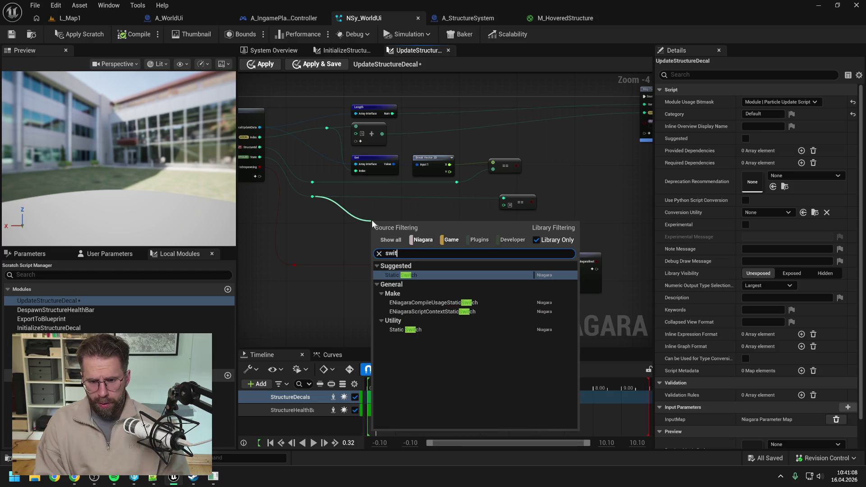
{"action": "left_click", "coordinate": [409, 274]}
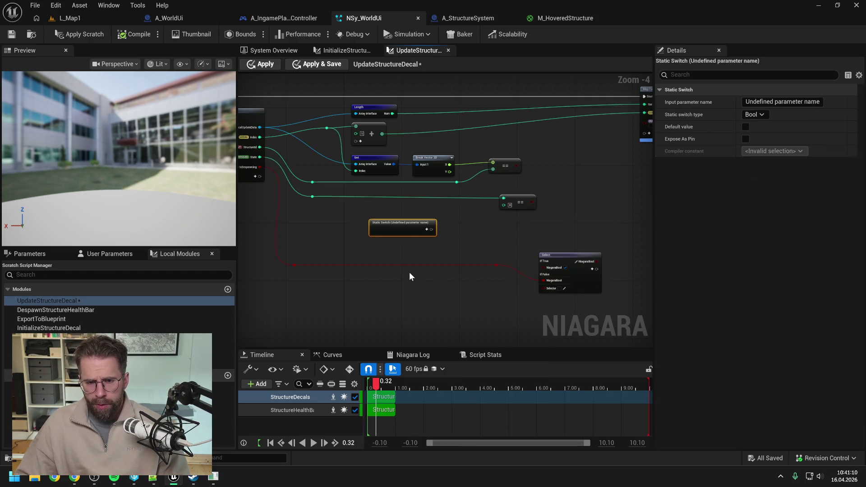
{"action": "key", "text": "Delete"}
{"action": "left_click_drag", "start_coordinate": [482, 238], "coordinate": [369, 240]}
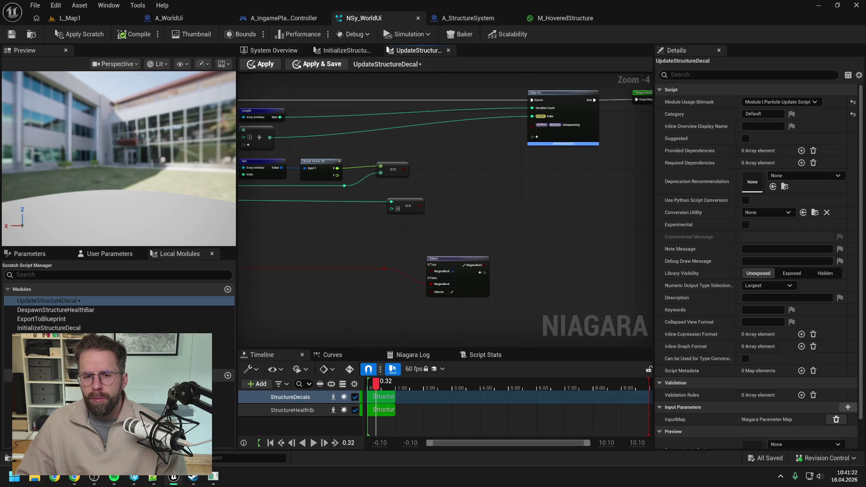
Step: Add a Particles State input pin to the Map For node
{"action": "left_click_drag", "start_coordinate": [462, 199], "coordinate": [501, 205]}
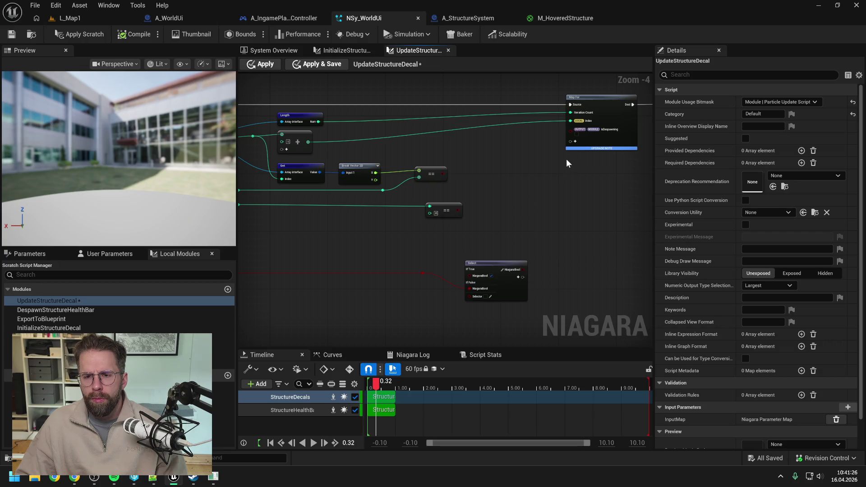
{"action": "left_click", "coordinate": [575, 143]}
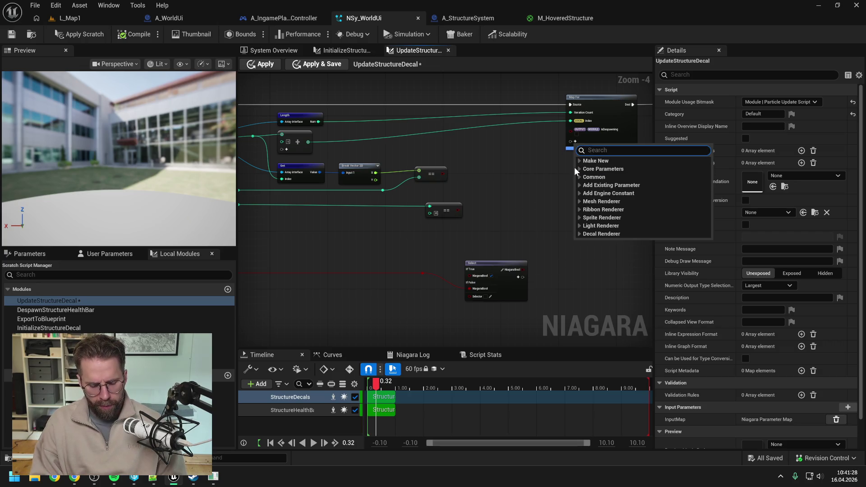
{"action": "type", "text": "particles sta"}
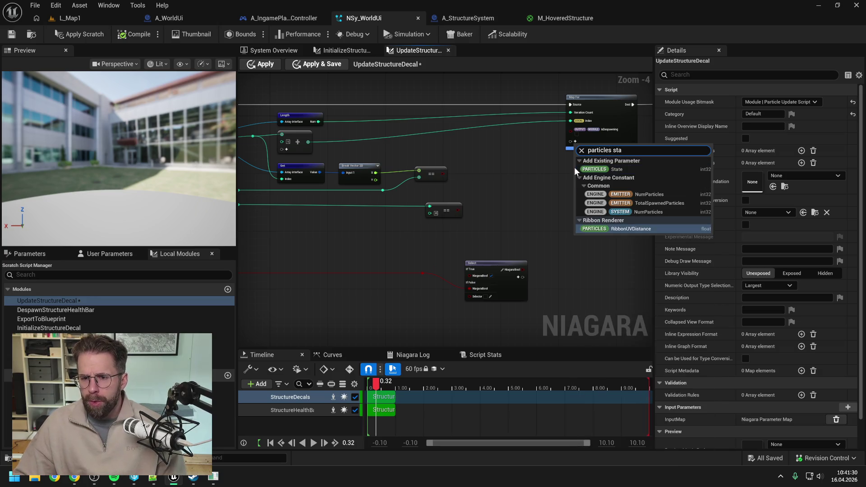
{"action": "left_click", "coordinate": [594, 170]}
{"action": "key", "text": "Return"}
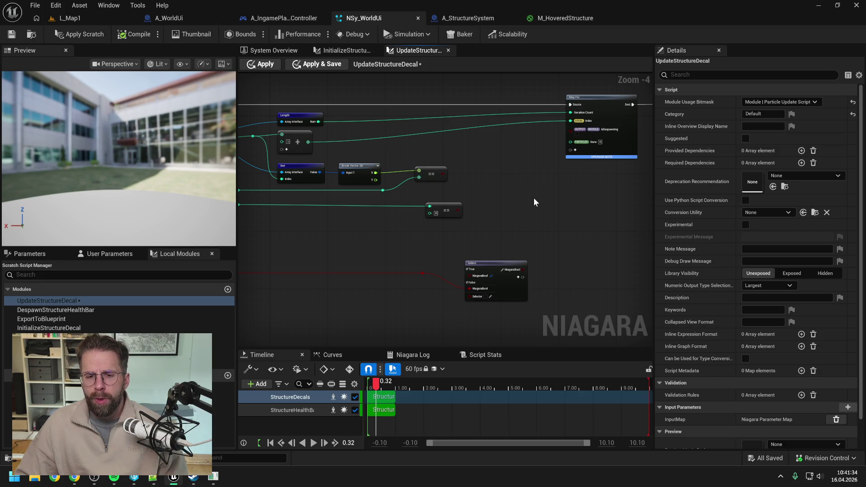
Step: Feed Map For's State pin from a new Select / If node
{"action": "left_click_drag", "start_coordinate": [571, 141], "coordinate": [536, 178]}
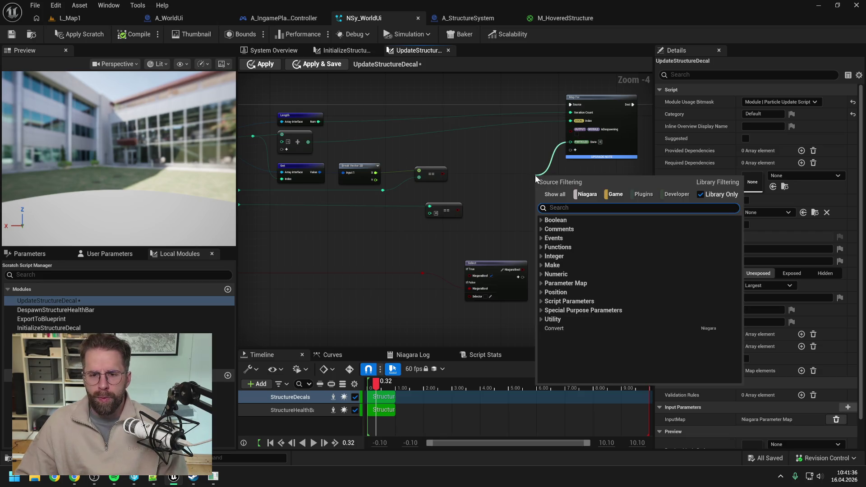
{"action": "type", "text": "selec"}
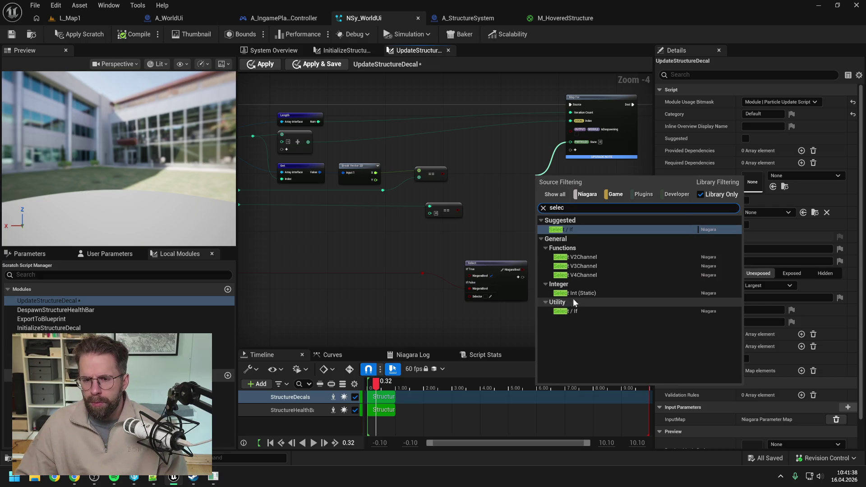
{"action": "left_click", "coordinate": [573, 230]}
{"action": "mouse_move", "coordinate": [491, 210]}
{"action": "left_mouse_down"}
{"action": "mouse_move", "coordinate": [540, 216]}
{"action": "mouse_move", "coordinate": [563, 184]}
{"action": "mouse_move", "coordinate": [566, 203]}
{"action": "left_mouse_up"}
{"action": "left_click_drag", "start_coordinate": [589, 176], "coordinate": [571, 172]}
{"action": "left_click", "coordinate": [449, 188]}
Step: Add another Enum Equal node on Break Vector Y and wire the middle == result into the Select
{"action": "left_click_drag", "start_coordinate": [424, 184], "coordinate": [486, 197]}
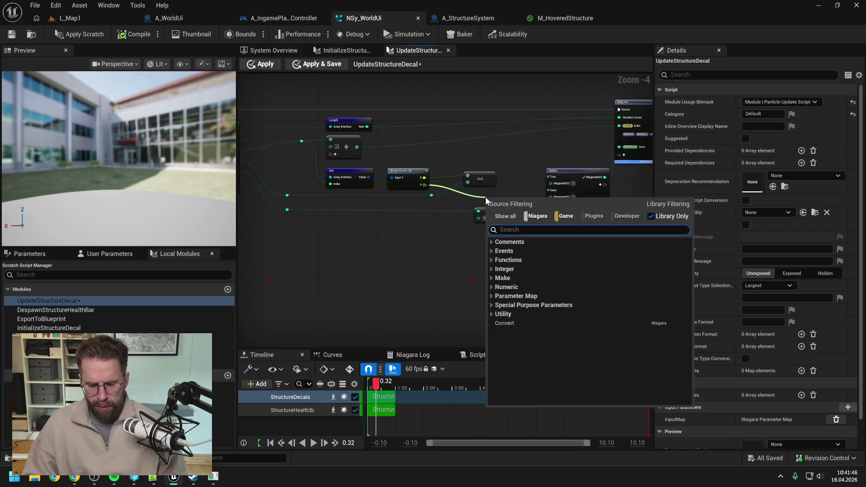
{"action": "type", "text": "=="}
{"action": "left_click", "coordinate": [508, 250]}
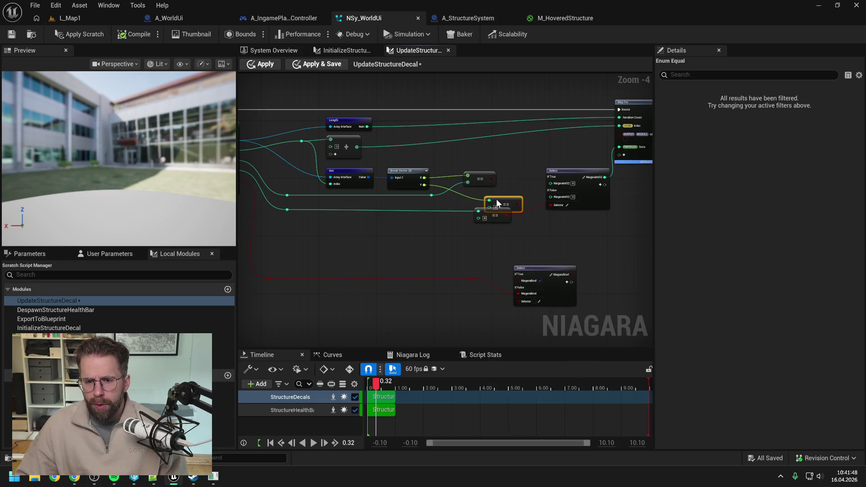
{"action": "mouse_move", "coordinate": [496, 217]}
{"action": "left_mouse_down"}
{"action": "mouse_move", "coordinate": [489, 215]}
{"action": "mouse_move", "coordinate": [507, 220]}
{"action": "mouse_move", "coordinate": [397, 229]}
{"action": "left_mouse_up"}
{"action": "left_click", "coordinate": [533, 219]}
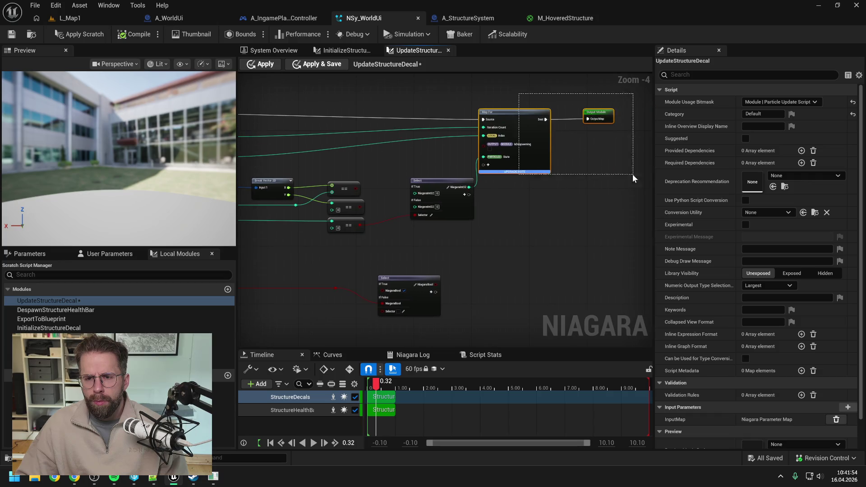
{"action": "left_click_drag", "start_coordinate": [633, 174], "coordinate": [540, 117]}
{"action": "left_click_drag", "start_coordinate": [392, 164], "coordinate": [459, 197]}
{"action": "scroll", "coordinate": [461, 196], "scroll_direction": "up", "scroll_amount": 1}
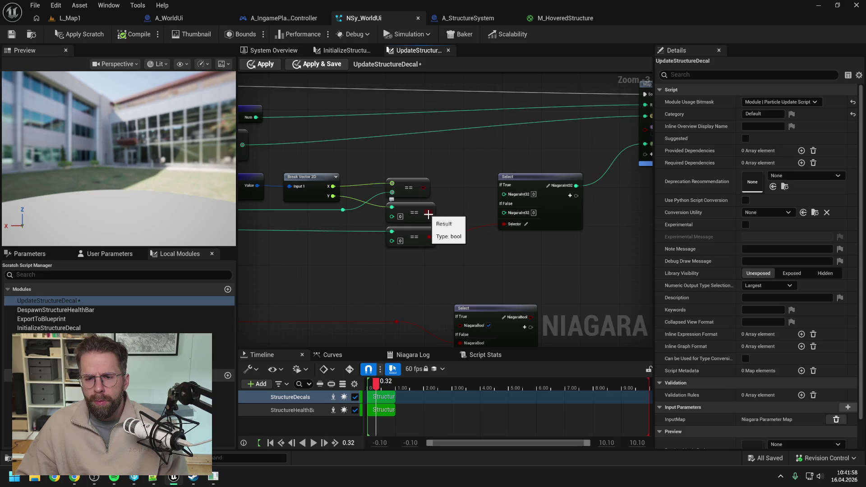
{"action": "mouse_move", "coordinate": [428, 214]}
{"action": "left_mouse_down"}
{"action": "mouse_move", "coordinate": [505, 197]}
{"action": "mouse_move", "coordinate": [467, 218]}
{"action": "mouse_move", "coordinate": [443, 204]}
{"action": "left_mouse_up"}
{"action": "scroll", "coordinate": [443, 204], "scroll_direction": "down", "scroll_amount": 1}
Step: Shift the Map For, Select and Output Module nodes further right
{"action": "mouse_move", "coordinate": [416, 99]}
{"action": "left_mouse_down"}
{"action": "mouse_move", "coordinate": [583, 190]}
{"action": "mouse_move", "coordinate": [647, 239]}
{"action": "left_mouse_up"}
{"action": "key", "text": "Right"}
{"action": "key", "text": "Right"}
{"action": "key", "text": "Right"}
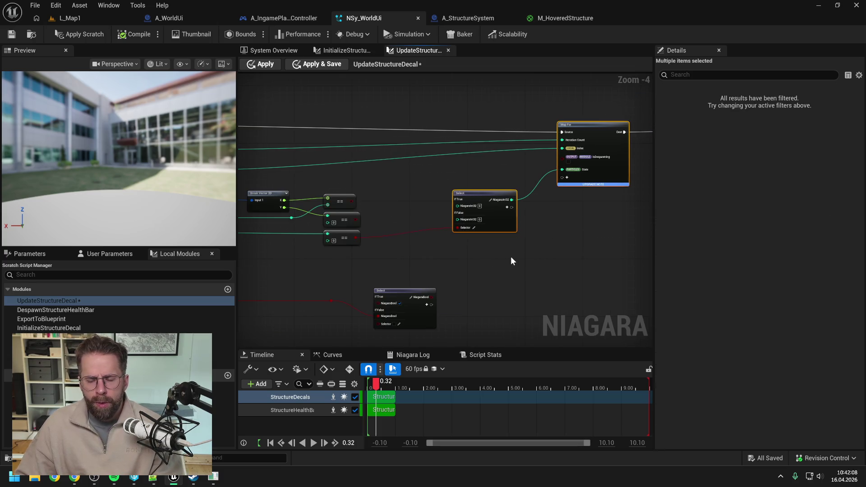
{"action": "left_click", "coordinate": [488, 263]}
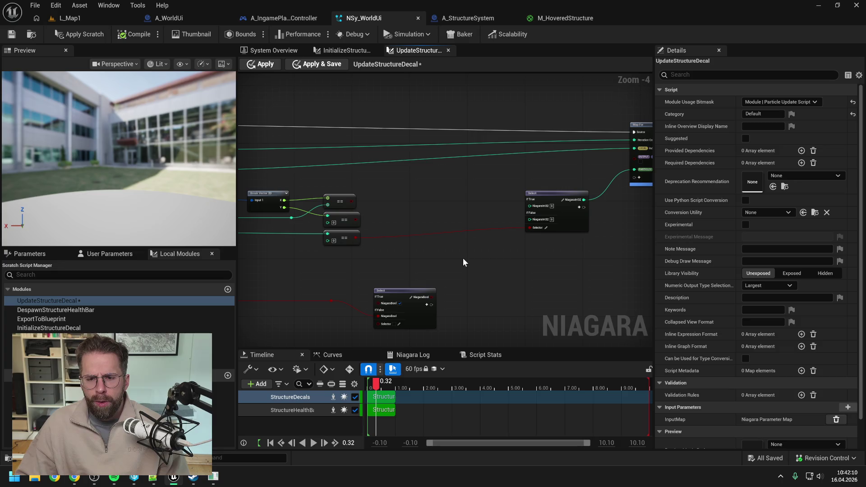
{"action": "left_click_drag", "start_coordinate": [459, 258], "coordinate": [524, 248]}
{"action": "mouse_move", "coordinate": [424, 222]}
{"action": "left_mouse_down"}
{"action": "mouse_move", "coordinate": [449, 195]}
{"action": "mouse_move", "coordinate": [467, 209]}
{"action": "left_mouse_up"}
Step: Chain a second Select / If node into the first Select's If True, driven by an == result
{"action": "left_click_drag", "start_coordinate": [549, 205], "coordinate": [467, 203]}
{"action": "type", "text": "select"}
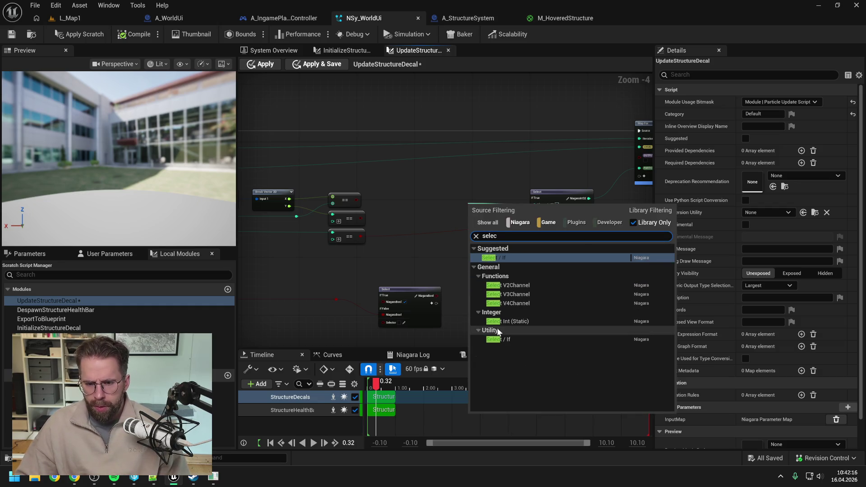
{"action": "left_click", "coordinate": [500, 339]}
{"action": "left_click_drag", "start_coordinate": [492, 205], "coordinate": [453, 187]}
{"action": "mouse_move", "coordinate": [361, 218]}
{"action": "left_mouse_down"}
{"action": "mouse_move", "coordinate": [482, 181]}
{"action": "mouse_move", "coordinate": [466, 186]}
{"action": "left_mouse_up"}
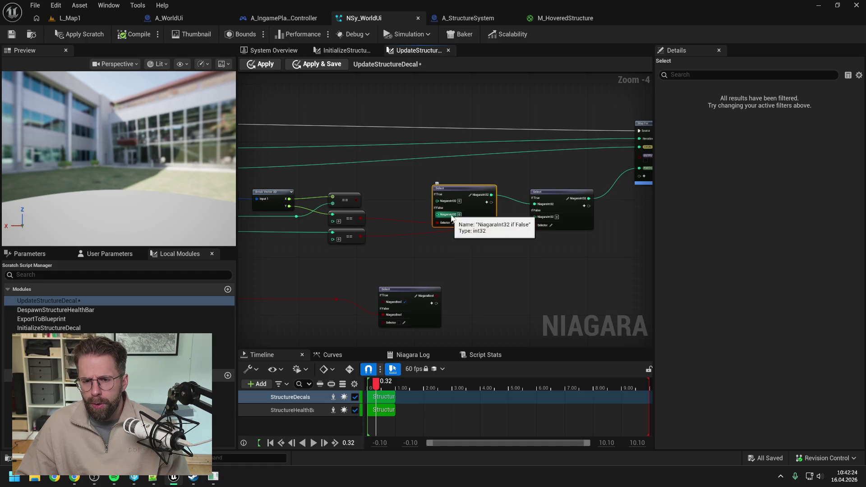
{"action": "left_click_drag", "start_coordinate": [467, 187], "coordinate": [493, 182]}
{"action": "left_click", "coordinate": [484, 257]}
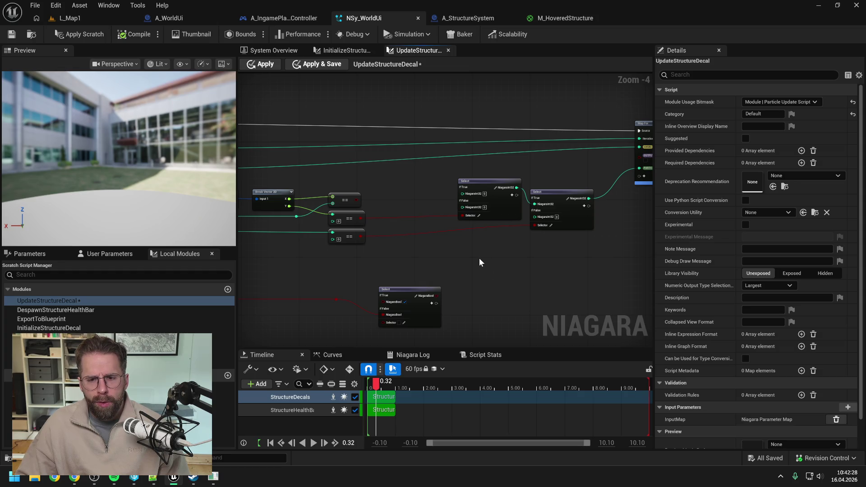
{"action": "left_click_drag", "start_coordinate": [480, 259], "coordinate": [494, 251]}
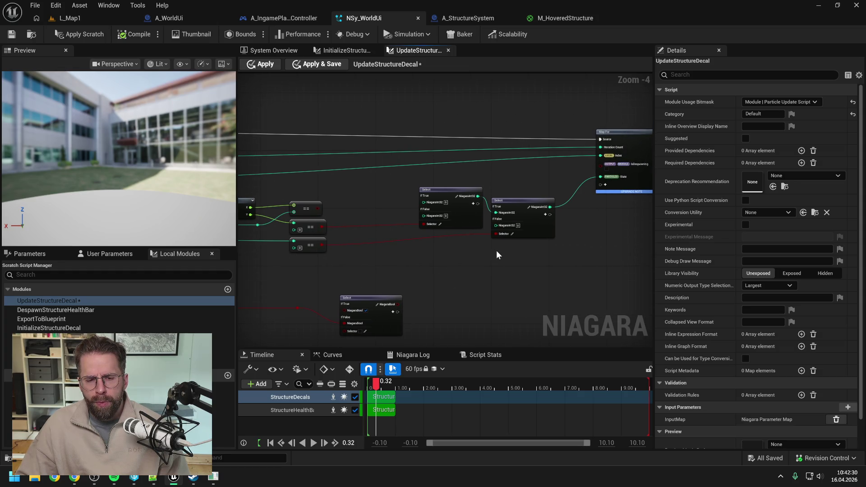
{"action": "left_click_drag", "start_coordinate": [600, 185], "coordinate": [558, 176]}
Step: Add a third Select node and lay out the Select and == nodes lower in the graph
{"action": "type", "text": "select"}
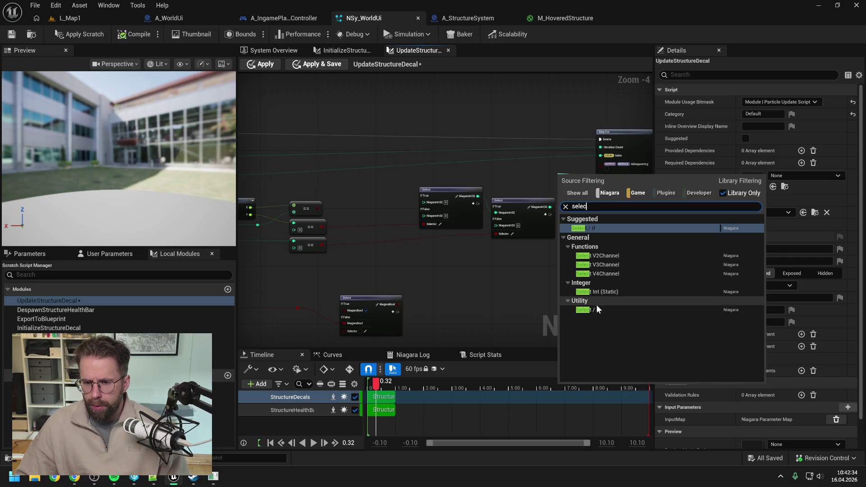
{"action": "left_click", "coordinate": [597, 302]}
{"action": "left_click_drag", "start_coordinate": [532, 116], "coordinate": [546, 223]}
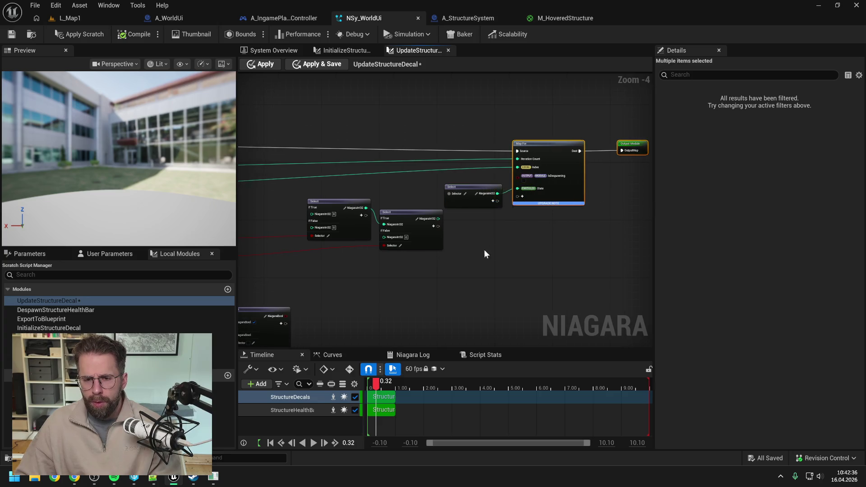
{"action": "left_click", "coordinate": [567, 240]}
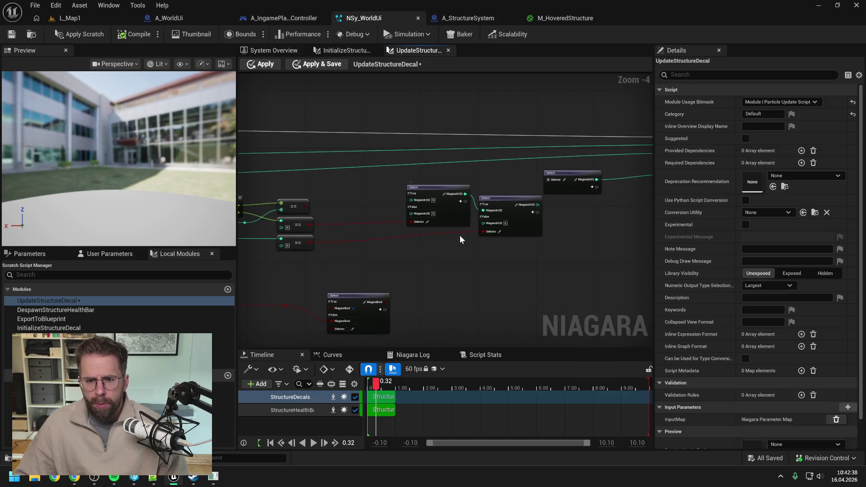
{"action": "left_click_drag", "start_coordinate": [507, 207], "coordinate": [508, 240]}
{"action": "left_click_drag", "start_coordinate": [303, 243], "coordinate": [303, 265]}
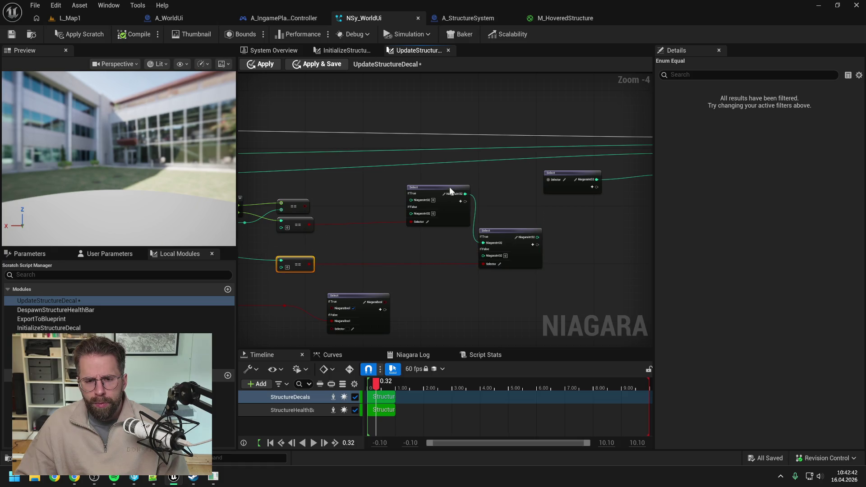
{"action": "left_click_drag", "start_coordinate": [450, 187], "coordinate": [437, 221]}
{"action": "left_click_drag", "start_coordinate": [333, 229], "coordinate": [336, 246]}
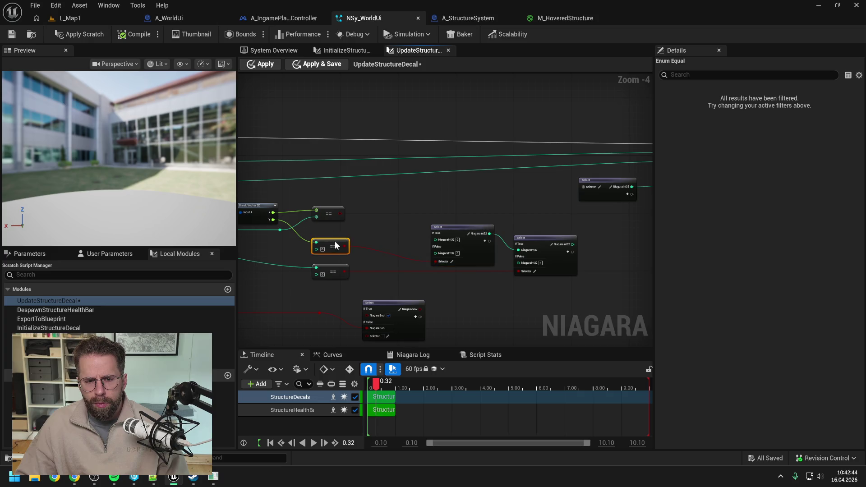
Step: Wire the middle Select output into the right Select's IfTrue pin and position the right Select
{"action": "mouse_move", "coordinate": [296, 221]}
{"action": "left_mouse_down"}
{"action": "mouse_move", "coordinate": [573, 192]}
{"action": "mouse_move", "coordinate": [460, 226]}
{"action": "mouse_move", "coordinate": [487, 200]}
{"action": "left_mouse_up"}
{"action": "left_click", "coordinate": [460, 227]}
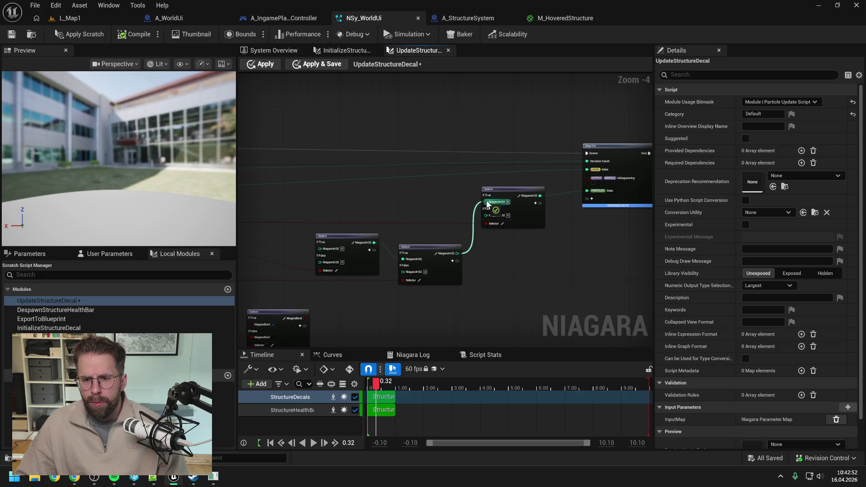
{"action": "scroll", "coordinate": [535, 235], "scroll_direction": "down", "scroll_amount": 1}
{"action": "mouse_move", "coordinate": [537, 234]}
{"action": "left_mouse_down"}
{"action": "mouse_move", "coordinate": [555, 227]}
{"action": "mouse_move", "coordinate": [532, 181]}
{"action": "mouse_move", "coordinate": [316, 213]}
{"action": "left_mouse_up"}
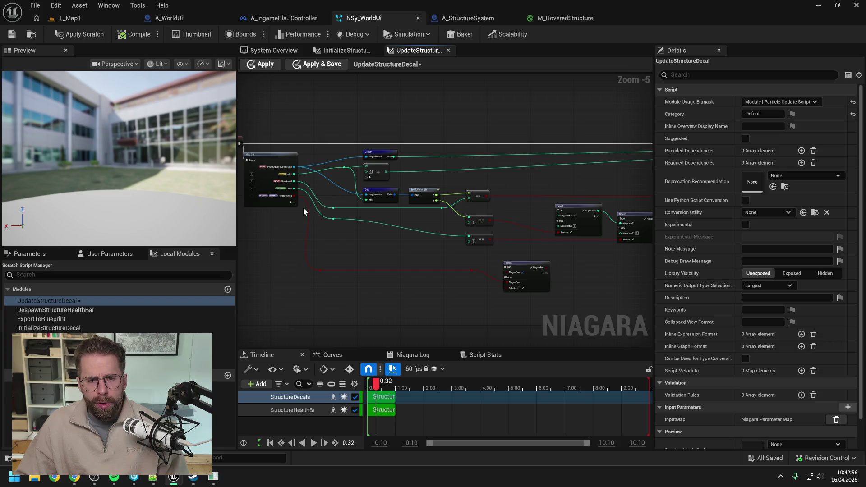
{"action": "left_click_drag", "start_coordinate": [407, 217], "coordinate": [336, 215]}
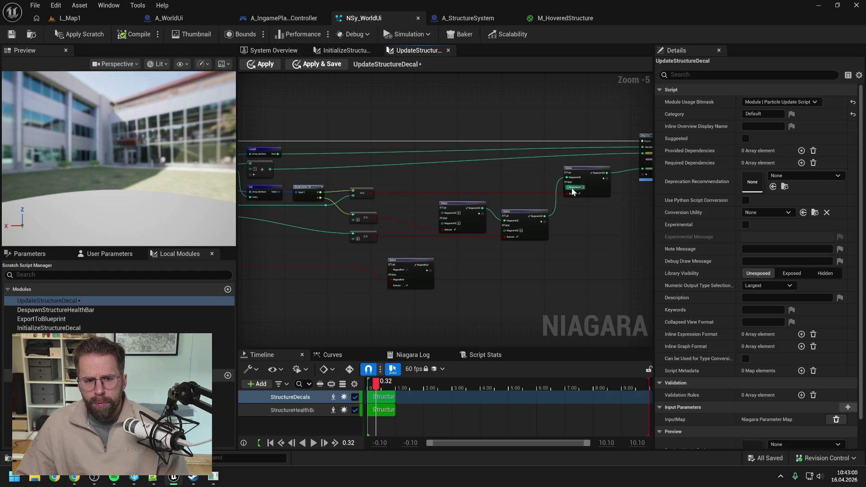
{"action": "mouse_move", "coordinate": [591, 168]}
{"action": "left_mouse_down"}
{"action": "mouse_move", "coordinate": [594, 185]}
{"action": "mouse_move", "coordinate": [592, 167]}
{"action": "left_mouse_up"}
{"action": "left_click_drag", "start_coordinate": [364, 206], "coordinate": [430, 208]}
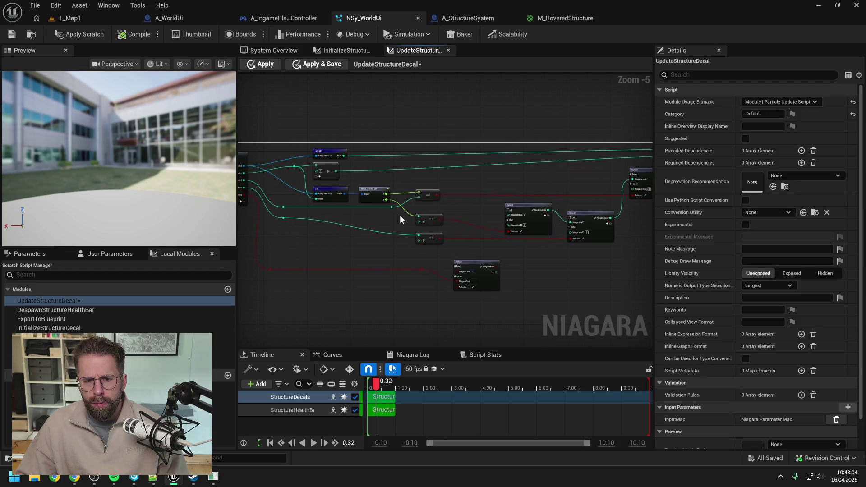
{"action": "mouse_move", "coordinate": [377, 217]}
{"action": "left_mouse_down"}
{"action": "mouse_move", "coordinate": [334, 225]}
{"action": "mouse_move", "coordinate": [628, 213]}
{"action": "mouse_move", "coordinate": [632, 183]}
{"action": "mouse_move", "coordinate": [581, 203]}
{"action": "mouse_move", "coordinate": [560, 198]}
{"action": "mouse_move", "coordinate": [572, 214]}
{"action": "left_mouse_up"}
Step: Add a reroute point on the wire, shift the node group and Output Module, and apply the scratch
{"action": "double_click", "coordinate": [571, 195]}
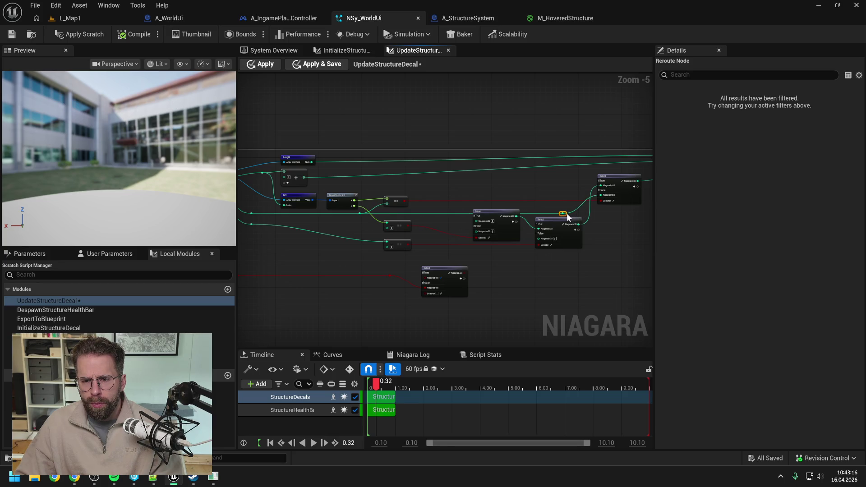
{"action": "left_click", "coordinate": [512, 243]}
{"action": "mouse_move", "coordinate": [408, 242]}
{"action": "left_mouse_down"}
{"action": "mouse_move", "coordinate": [570, 218]}
{"action": "mouse_move", "coordinate": [562, 236]}
{"action": "left_mouse_up"}
{"action": "left_click", "coordinate": [541, 270]}
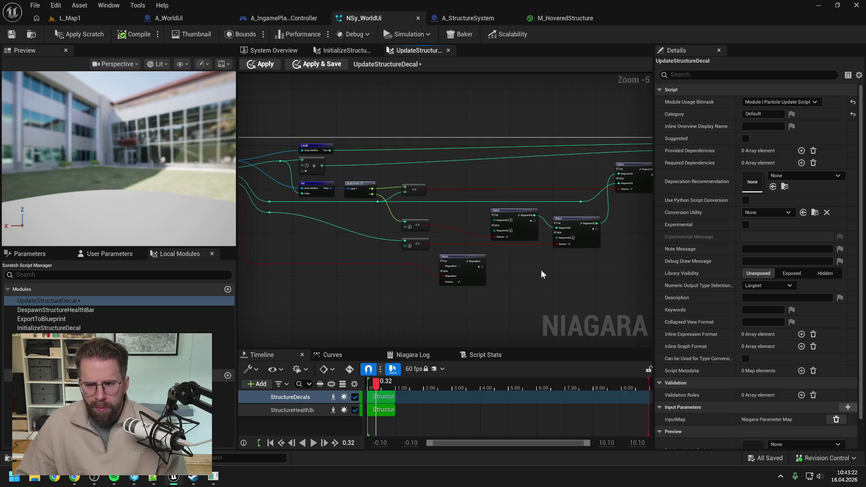
{"action": "left_click_drag", "start_coordinate": [541, 270], "coordinate": [479, 261]}
{"action": "left_click_drag", "start_coordinate": [603, 224], "coordinate": [505, 231]}
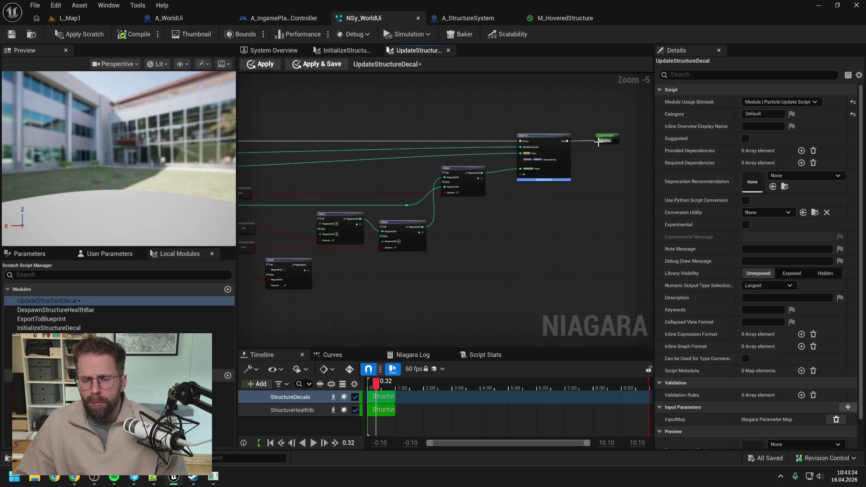
{"action": "left_click_drag", "start_coordinate": [613, 134], "coordinate": [606, 134]}
{"action": "left_click", "coordinate": [584, 162]}
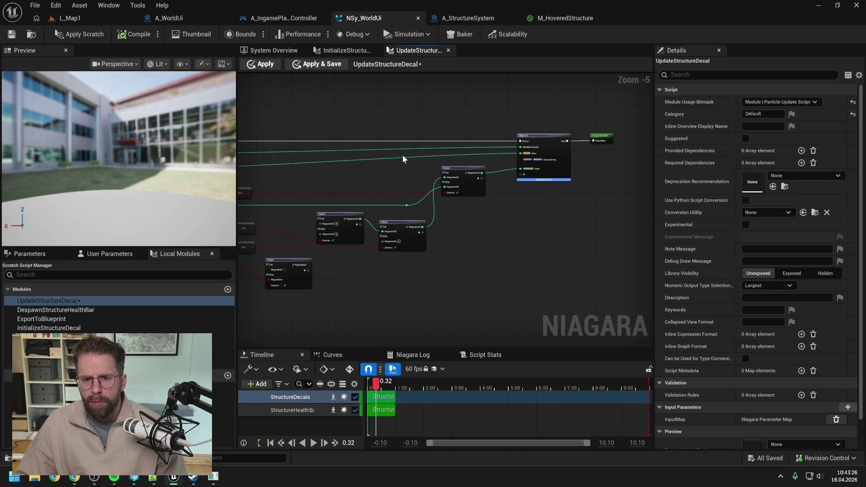
{"action": "left_click", "coordinate": [82, 38]}
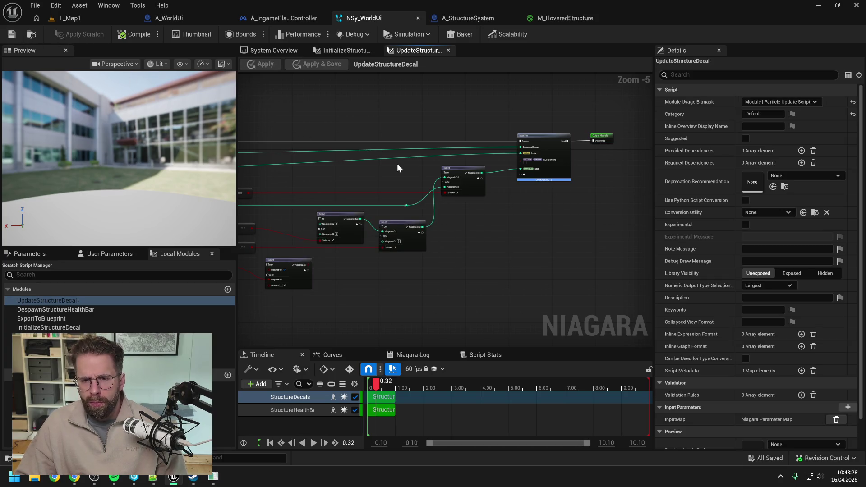
{"action": "left_click_drag", "start_coordinate": [360, 170], "coordinate": [528, 163]}
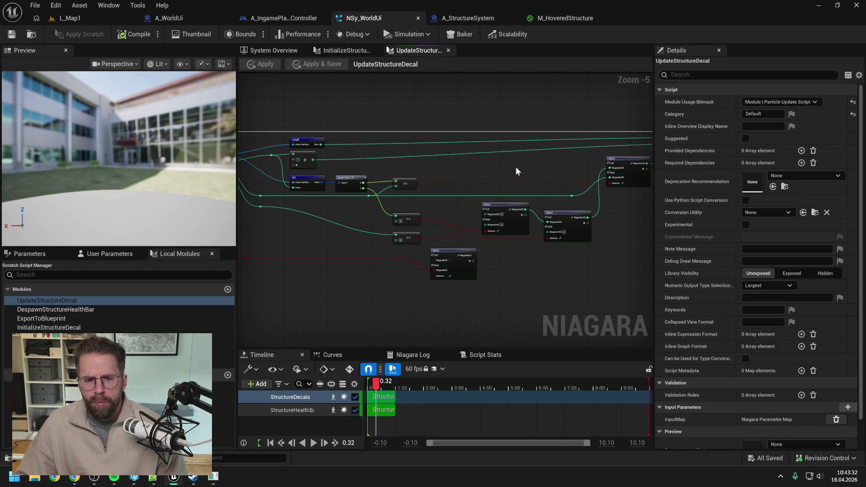
{"action": "left_click_drag", "start_coordinate": [530, 261], "coordinate": [536, 266]}
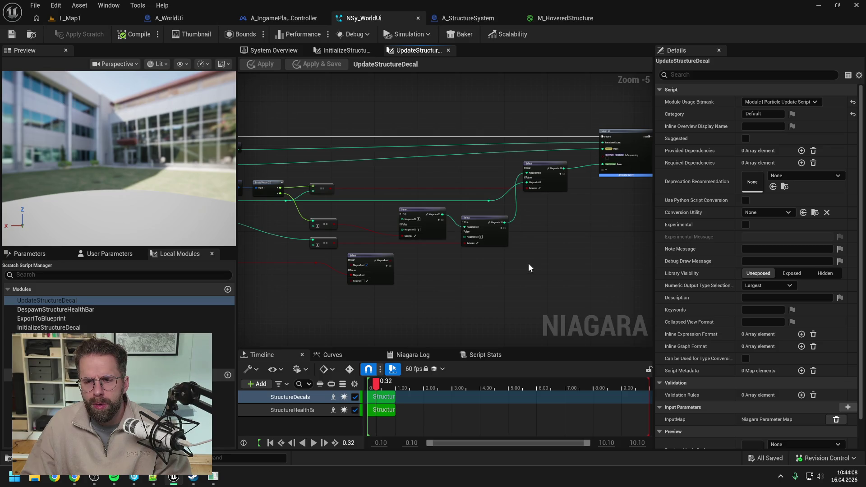
Step: Delete the three chained Selects, then wire the remaining Select to IsDespawning and == to its Selector
{"action": "left_click_drag", "start_coordinate": [417, 169], "coordinate": [540, 262]}
{"action": "key", "text": "Delete"}
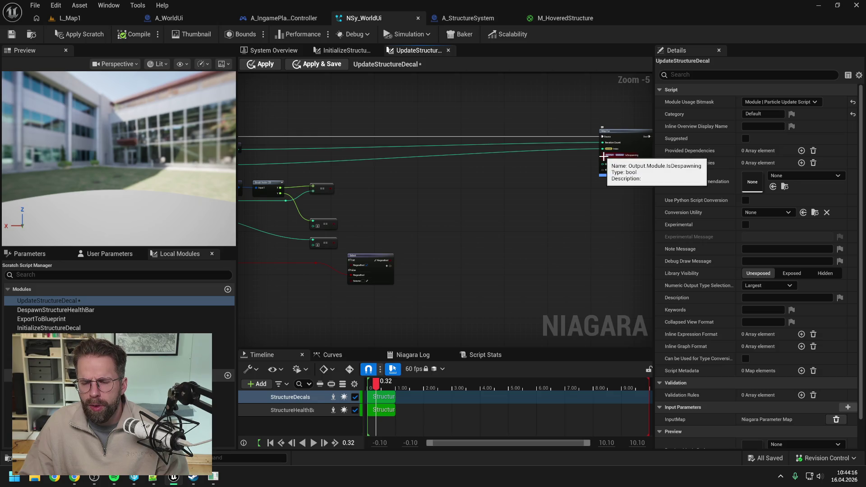
{"action": "mouse_move", "coordinate": [604, 157]}
{"action": "left_mouse_down"}
{"action": "mouse_move", "coordinate": [393, 264]}
{"action": "mouse_move", "coordinate": [408, 242]}
{"action": "mouse_move", "coordinate": [472, 212]}
{"action": "left_mouse_up"}
{"action": "left_click", "coordinate": [372, 209]}
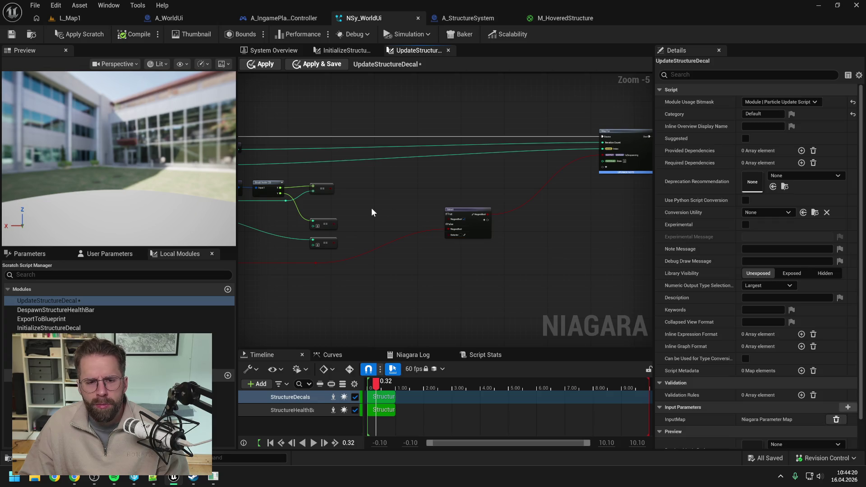
{"action": "mouse_move", "coordinate": [330, 189]}
{"action": "left_mouse_down"}
{"action": "mouse_move", "coordinate": [418, 232]}
{"action": "mouse_move", "coordinate": [450, 234]}
{"action": "left_mouse_up"}
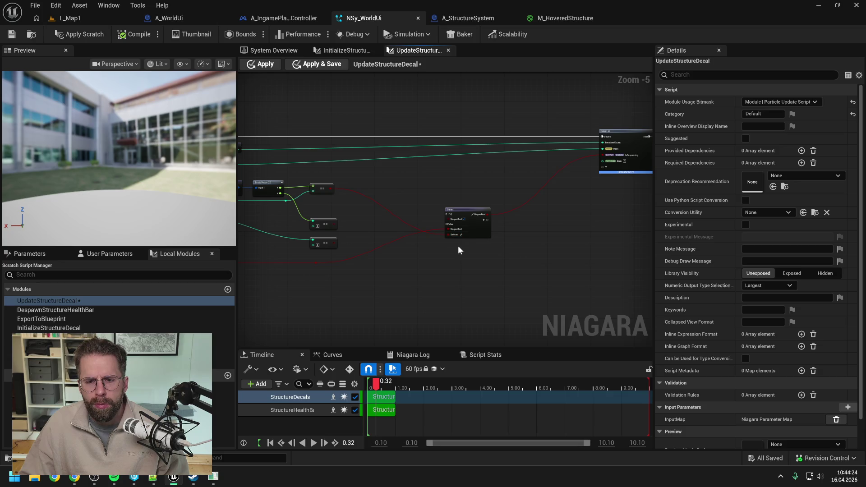
{"action": "left_click_drag", "start_coordinate": [453, 251], "coordinate": [534, 248]}
Step: Apply the scratch, save NSy_WorldUi, and start a play session in L_Map1
{"action": "left_click", "coordinate": [79, 33]}
{"action": "left_click", "coordinate": [12, 34]}
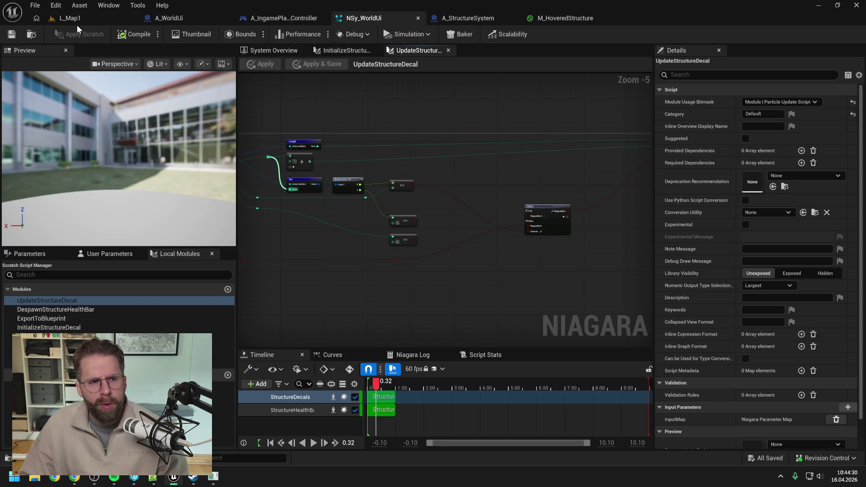
{"action": "left_click", "coordinate": [71, 18]}
{"action": "left_click", "coordinate": [223, 35]}
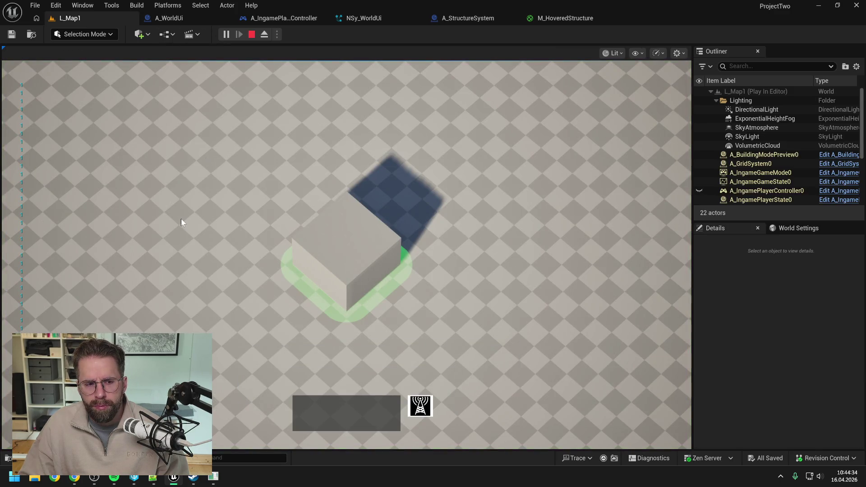
Step: Stop play and set a breakpoint on the REMOVE node in A_WorldUi's HideStructureHoveredDecal
{"action": "key", "text": "Escape"}
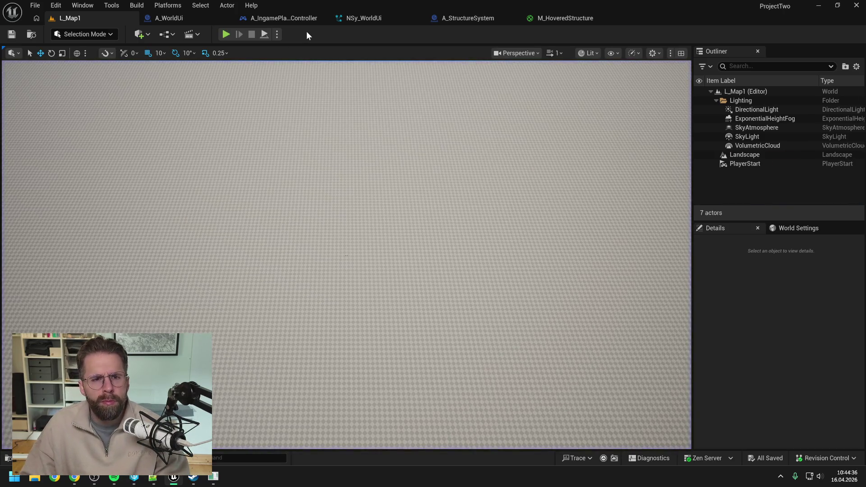
{"action": "left_click", "coordinate": [177, 18]}
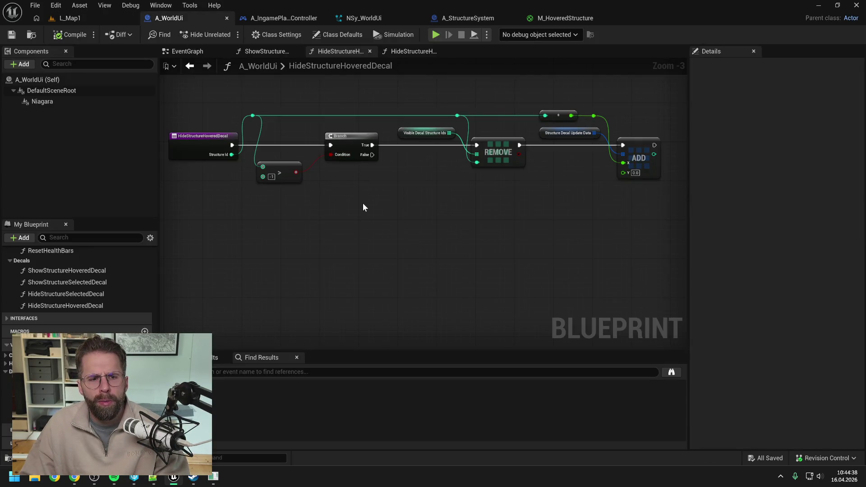
{"action": "left_click", "coordinate": [212, 140]}
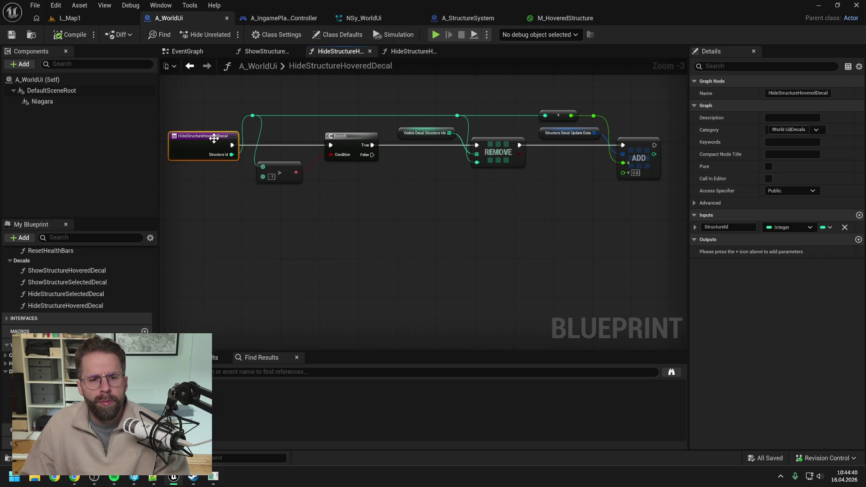
{"action": "left_click", "coordinate": [489, 143]}
{"action": "key", "text": "F9"}
{"action": "left_click", "coordinate": [420, 241]}
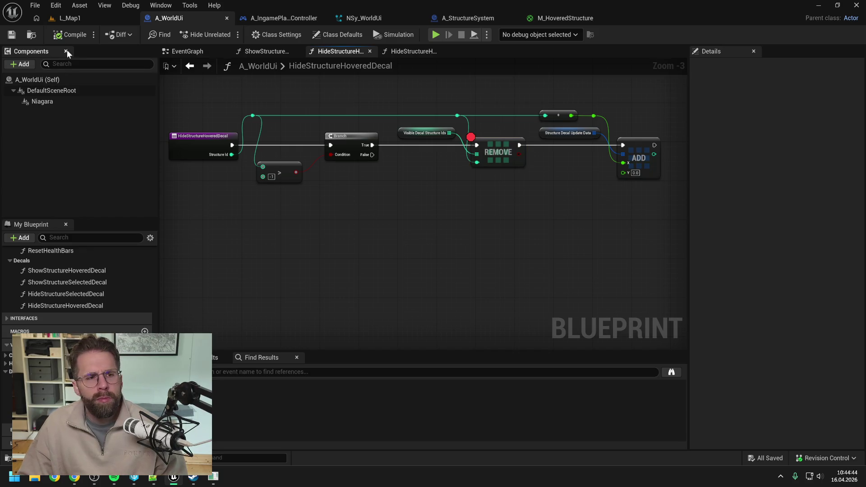
Step: Play L_Map1 again, step from REMOVE to ADD, and inspect the pin values
{"action": "left_click", "coordinate": [76, 19]}
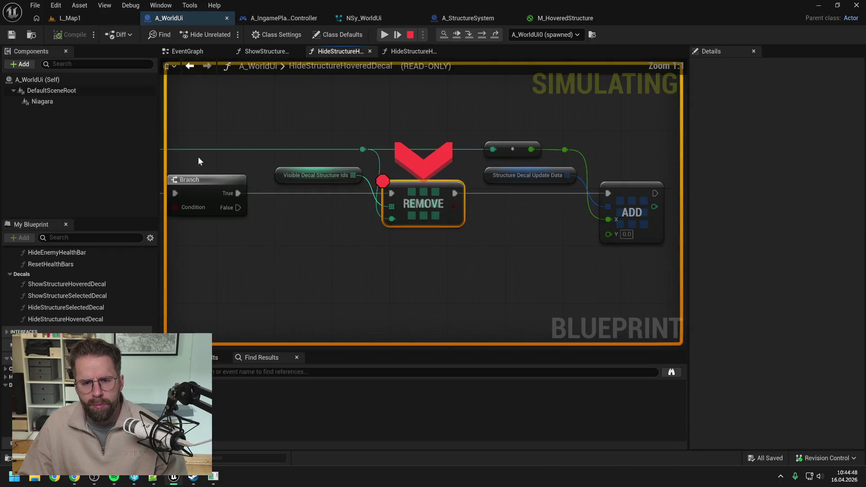
{"action": "left_click", "coordinate": [483, 35]}
{"action": "mouse_move", "coordinate": [338, 160]}
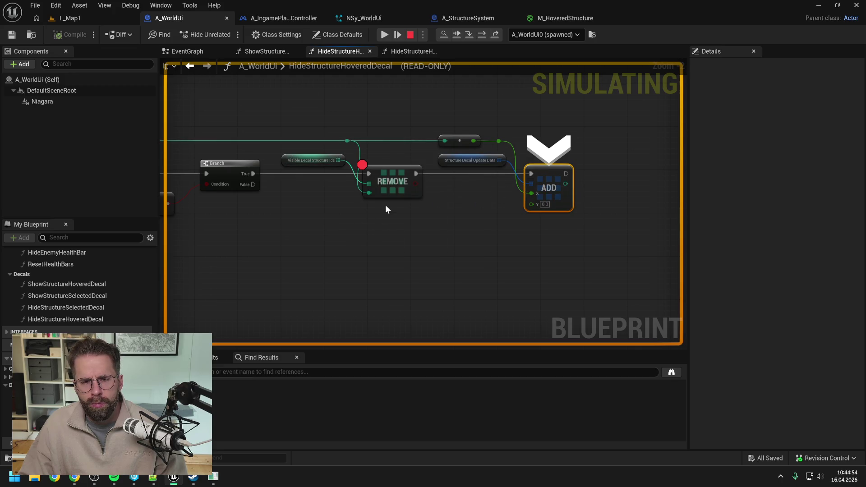
{"action": "scroll", "coordinate": [386, 208], "scroll_direction": "down", "scroll_amount": 1}
{"action": "mouse_move", "coordinate": [466, 147]}
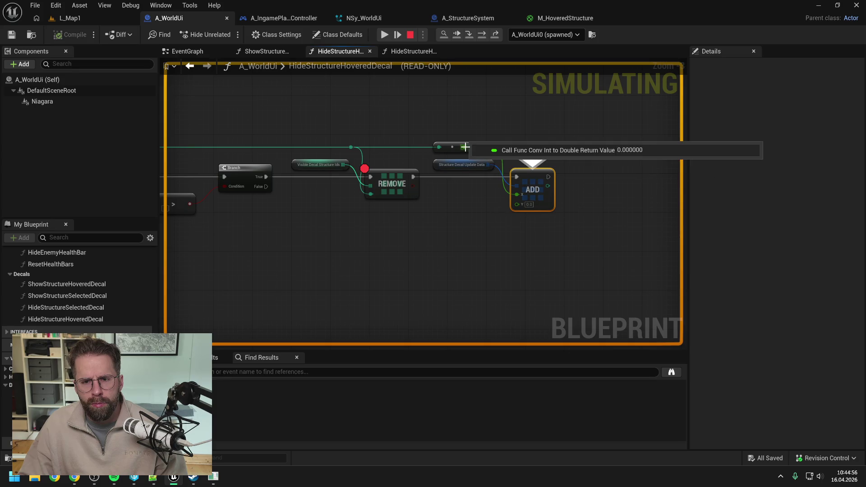
{"action": "mouse_move", "coordinate": [465, 147]}
{"action": "left_mouse_down"}
{"action": "mouse_move", "coordinate": [563, 239]}
{"action": "mouse_move", "coordinate": [442, 218]}
{"action": "left_mouse_up"}
{"action": "mouse_move", "coordinate": [350, 181]}
{"action": "left_mouse_down"}
{"action": "mouse_move", "coordinate": [518, 233]}
{"action": "mouse_move", "coordinate": [410, 244]}
{"action": "left_mouse_up"}
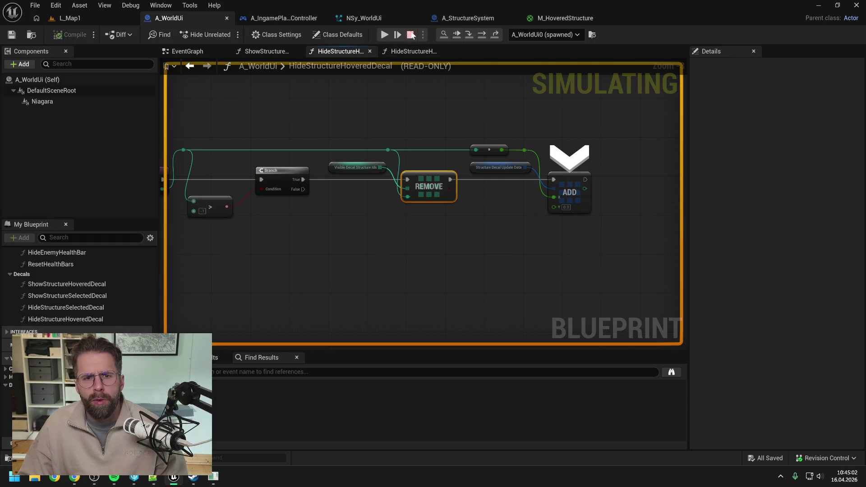
Step: In the NSy_WorldUi overview, bind Update Structure Decal's StructureDecalUpdateData to the User parameter
{"action": "left_click", "coordinate": [364, 19]}
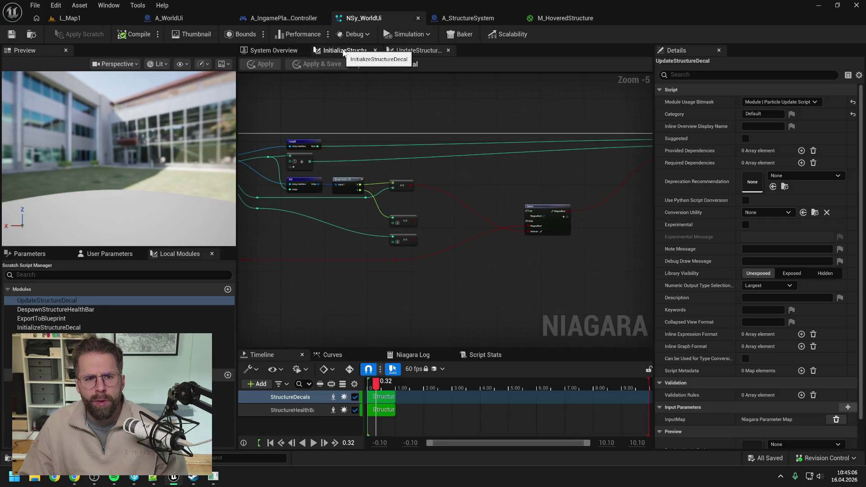
{"action": "left_click", "coordinate": [274, 50]}
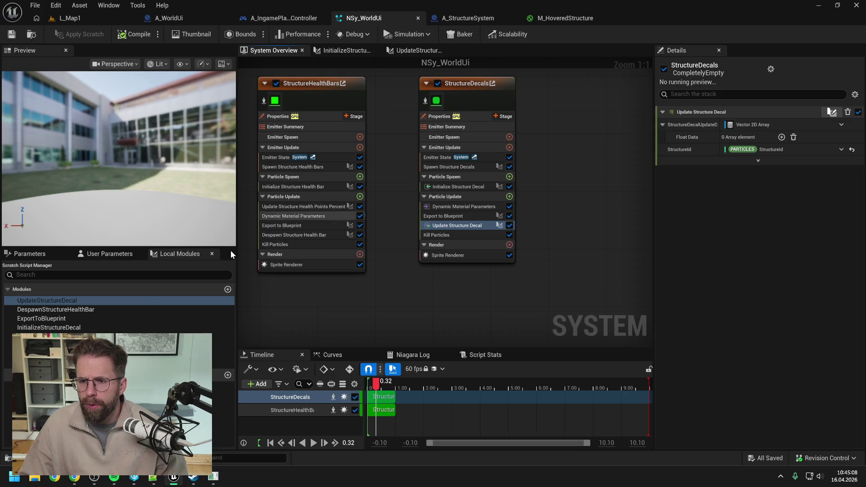
{"action": "left_click", "coordinate": [108, 254]}
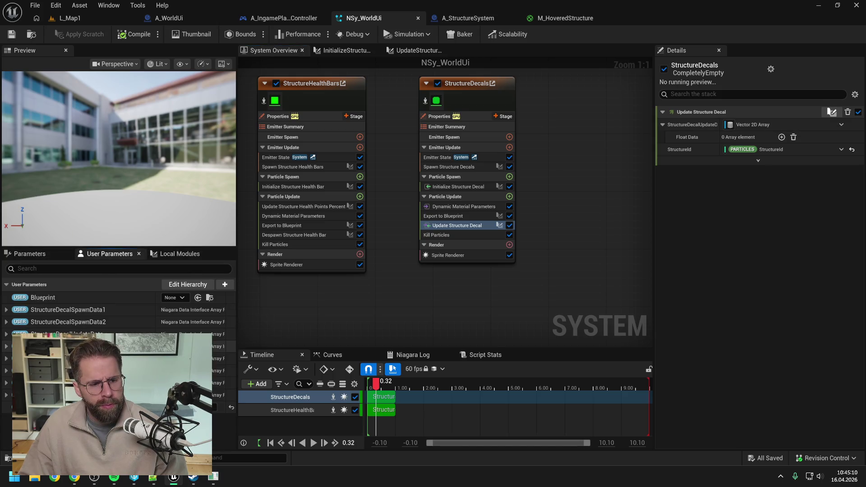
{"action": "mouse_move", "coordinate": [67, 334]}
{"action": "left_mouse_down"}
{"action": "mouse_move", "coordinate": [494, 241]}
{"action": "mouse_move", "coordinate": [746, 123]}
{"action": "left_mouse_up"}
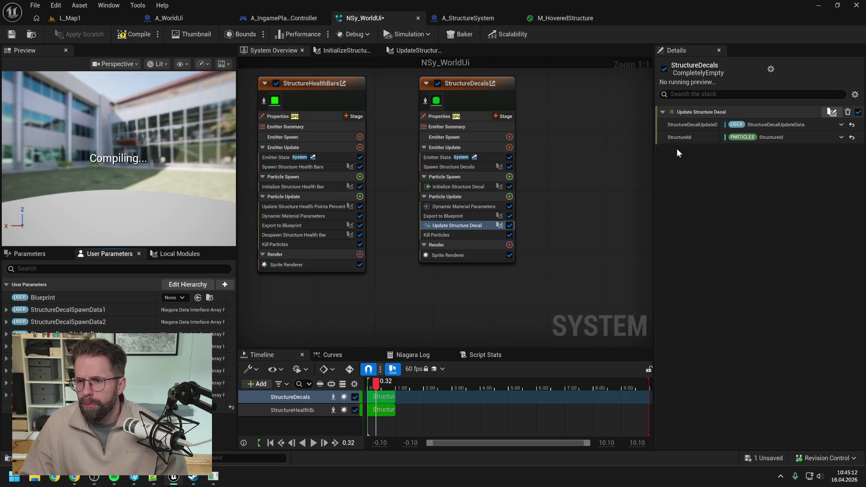
Step: Save NSy_WorldUi and start a test play of L_Map1 with Alt+P
{"action": "left_click", "coordinate": [14, 34]}
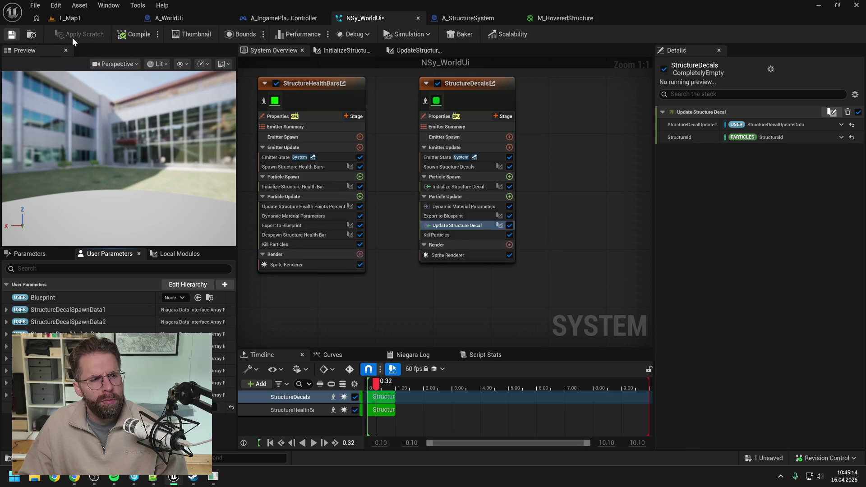
{"action": "left_click", "coordinate": [78, 17]}
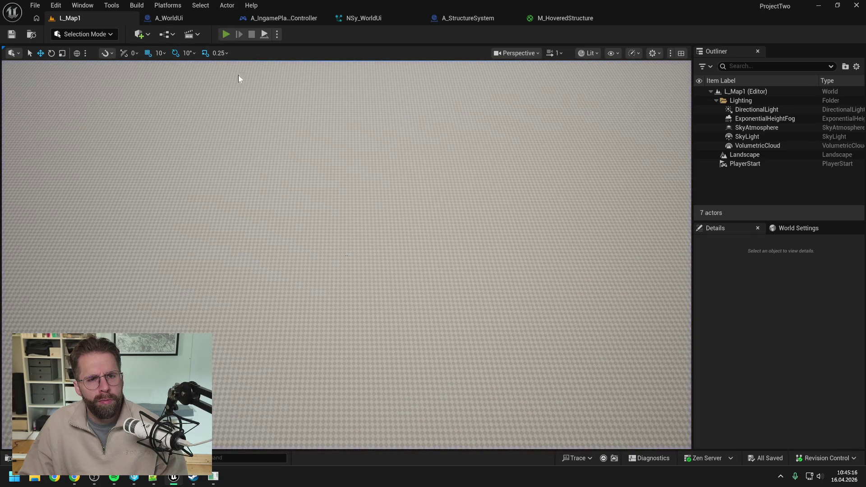
{"action": "key", "text": "alt+p"}
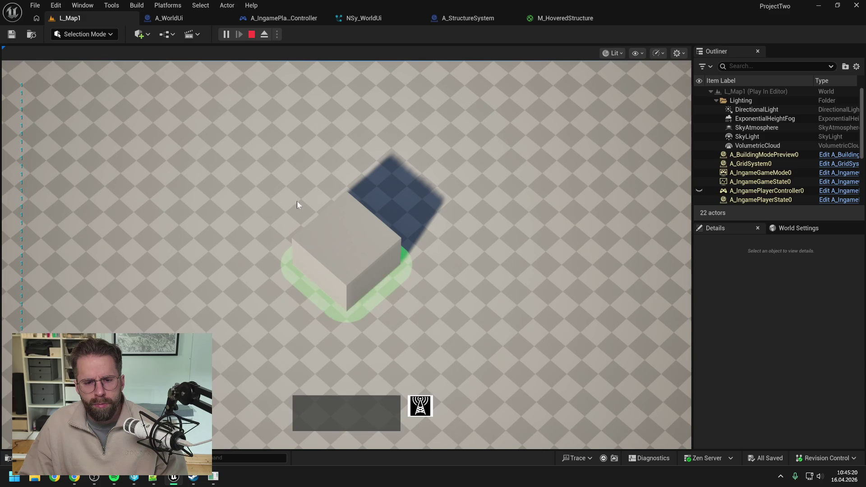
Step: In build mode, place three small structures on grid tiles, then leave build mode
{"action": "left_click", "coordinate": [422, 406]}
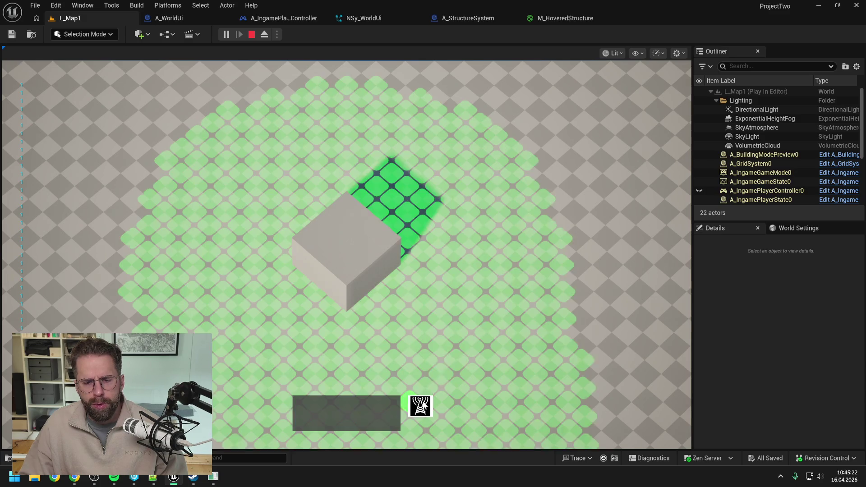
{"action": "left_click", "coordinate": [547, 249]}
{"action": "left_click", "coordinate": [483, 145]}
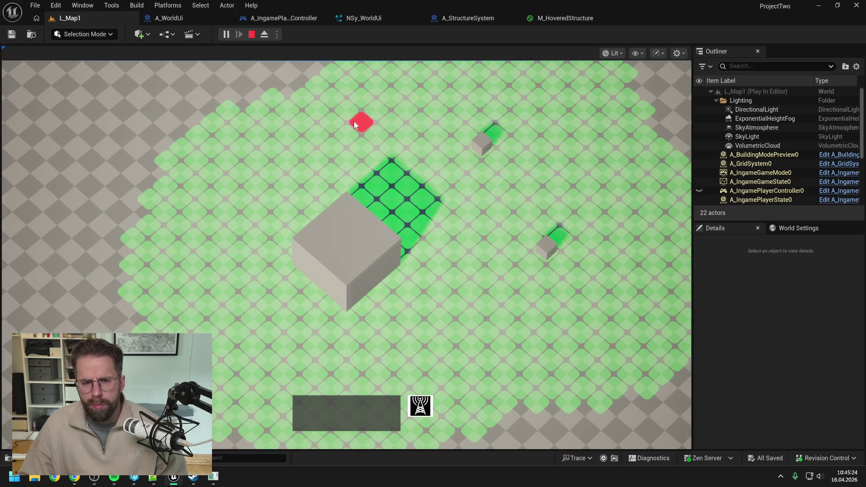
{"action": "left_click", "coordinate": [345, 111]}
{"action": "key", "text": "Escape"}
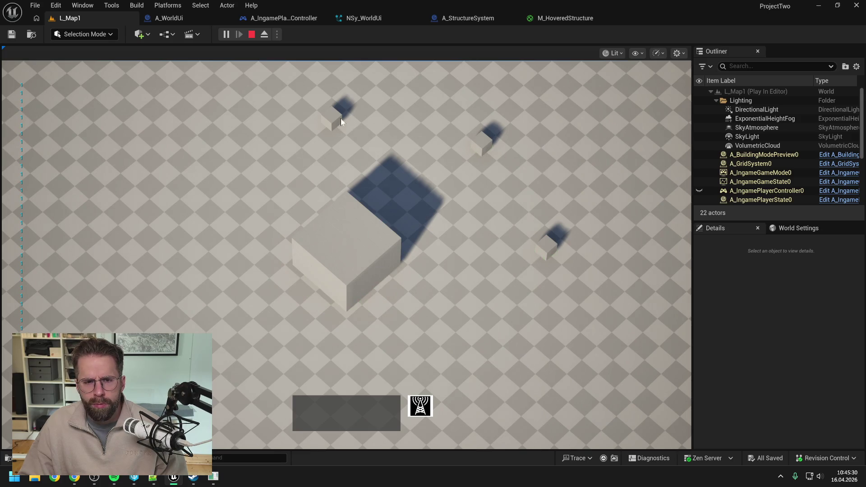
Step: Select a placed structure to view its details, stop play, and show A_IngamePlayerController's UpdateHoveredTile
{"action": "left_click", "coordinate": [546, 245]}
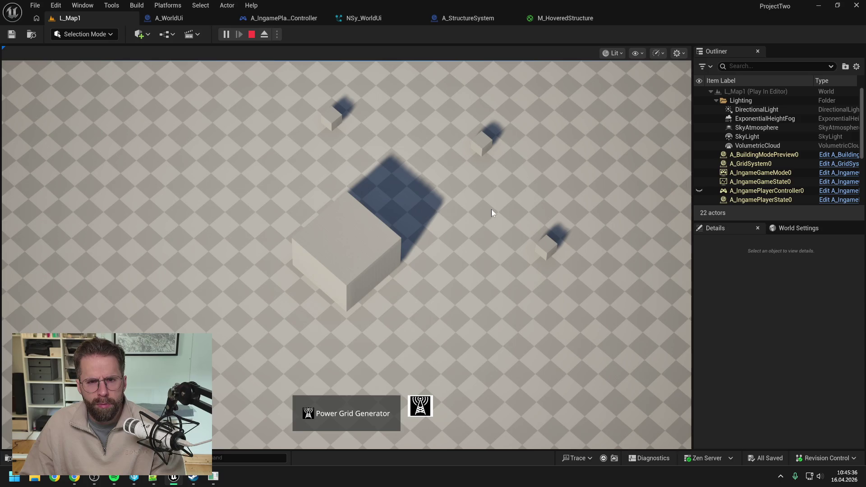
{"action": "key", "text": "Escape"}
{"action": "left_click", "coordinate": [281, 18]}
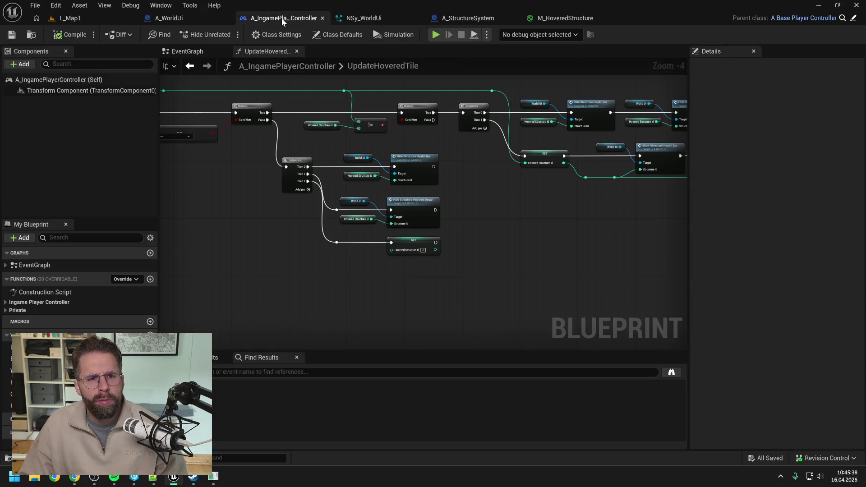
Step: In A_WorldUi's EventGraph, disconnect the loop body from Print String and save
{"action": "left_click", "coordinate": [186, 20]}
{"action": "left_click", "coordinate": [184, 51]}
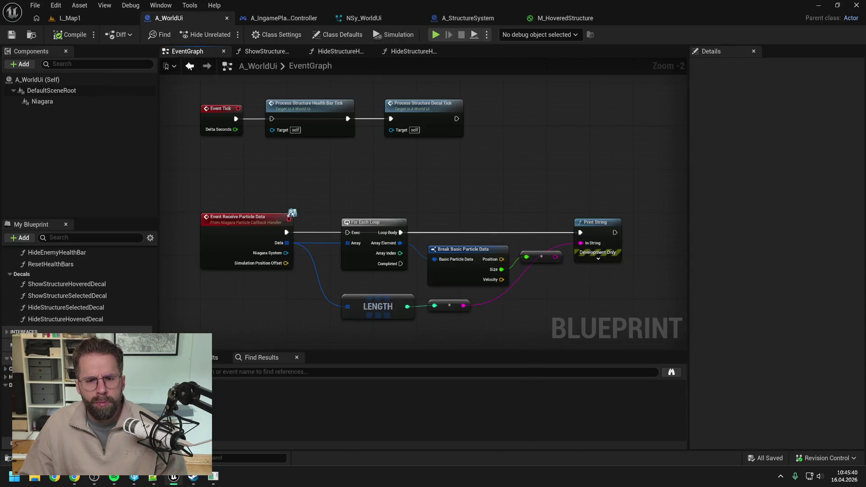
{"action": "left_click", "coordinate": [582, 232], "text": "alt"}
{"action": "key", "text": "ctrl+s"}
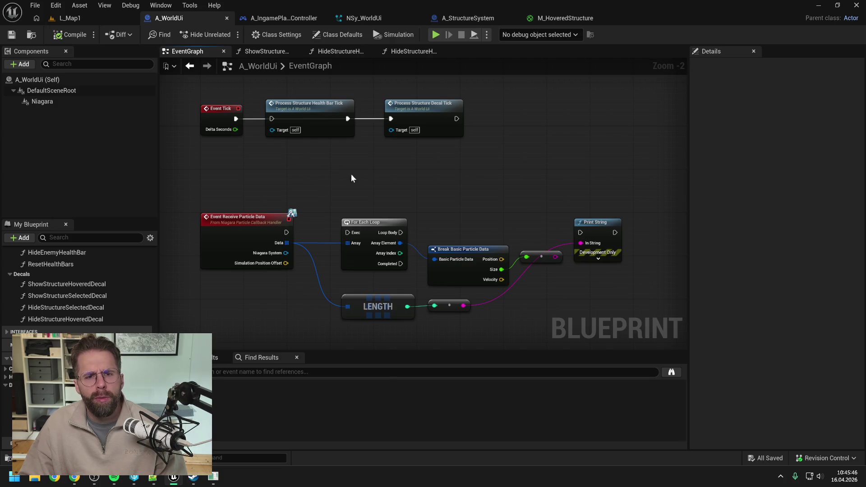
Step: Wire Event Receive Particle Data to For Each Loop and Loop Body to Print String, then compile
{"action": "left_click_drag", "start_coordinate": [287, 232], "coordinate": [348, 233]}
{"action": "mouse_move", "coordinate": [405, 233]}
{"action": "left_mouse_down"}
{"action": "mouse_move", "coordinate": [446, 231]}
{"action": "mouse_move", "coordinate": [459, 191]}
{"action": "left_mouse_up"}
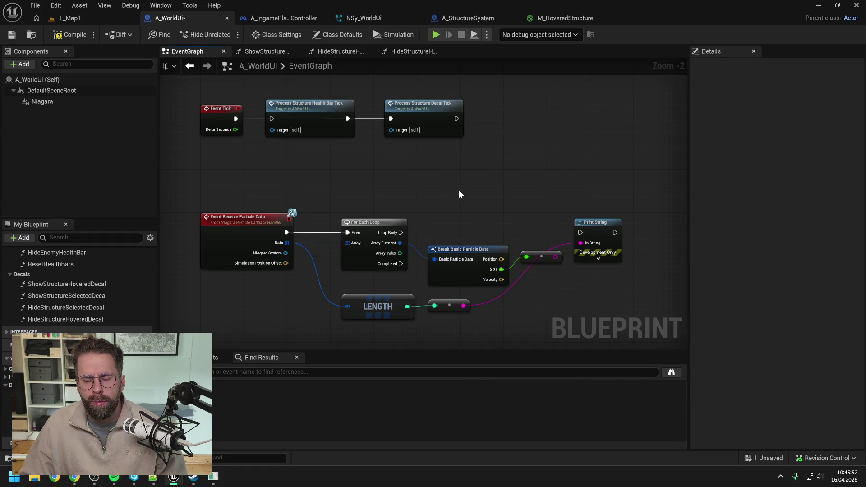
{"action": "mouse_move", "coordinate": [287, 232]}
{"action": "left_mouse_down"}
{"action": "mouse_move", "coordinate": [563, 240]}
{"action": "mouse_move", "coordinate": [581, 233]}
{"action": "left_mouse_up"}
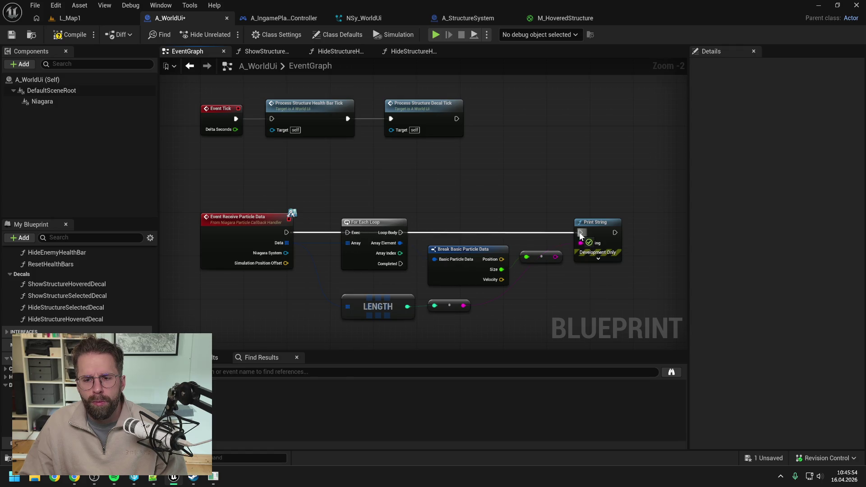
{"action": "left_click", "coordinate": [69, 34]}
{"action": "left_click", "coordinate": [81, 20]}
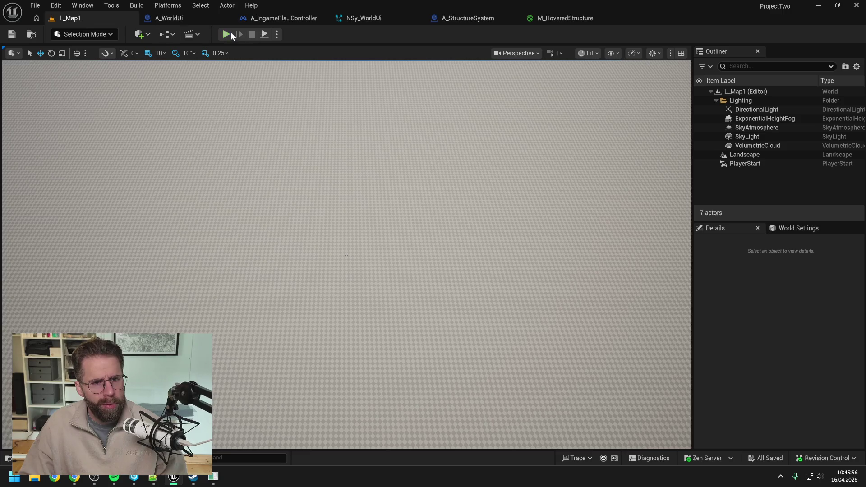
{"action": "key", "text": "alt+p"}
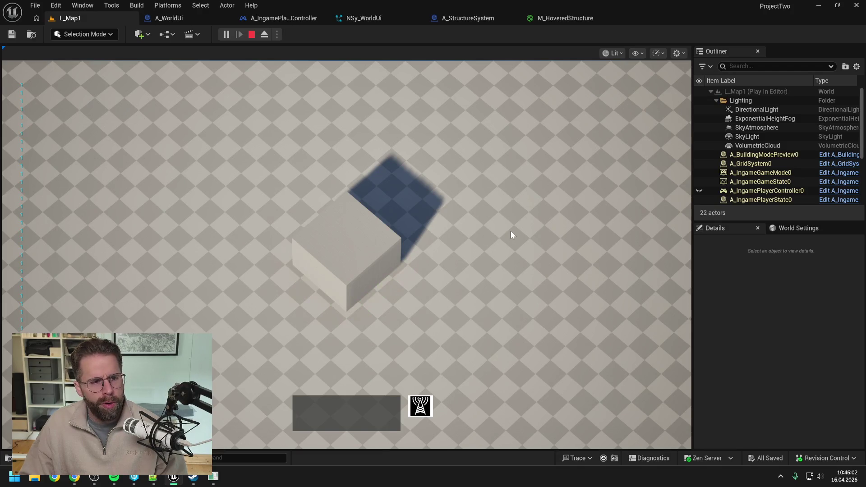
{"action": "left_click", "coordinate": [426, 407]}
{"action": "left_click", "coordinate": [516, 243]}
{"action": "left_click", "coordinate": [409, 129]}
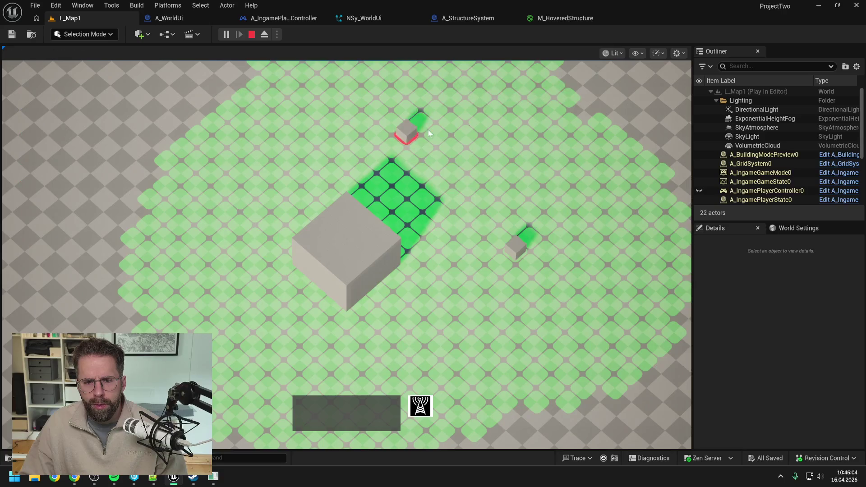
{"action": "right_click", "coordinate": [535, 104]}
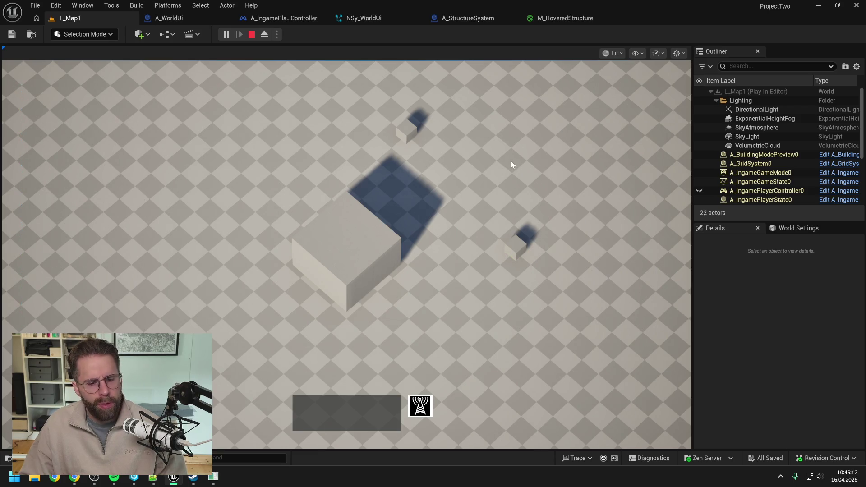
{"action": "key", "text": "Escape"}
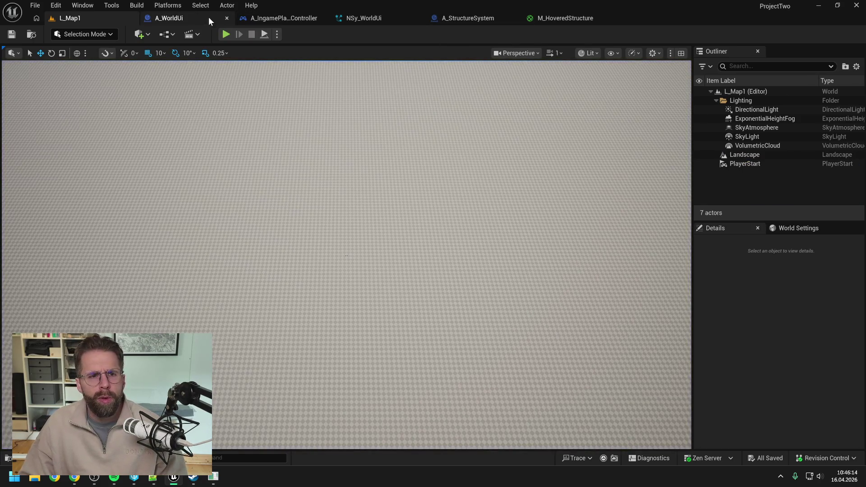
Step: Disconnect Print String from A_WorldUi's Loop Body and save the blueprint
{"action": "left_click", "coordinate": [212, 18]}
{"action": "left_click", "coordinate": [580, 232], "text": "alt"}
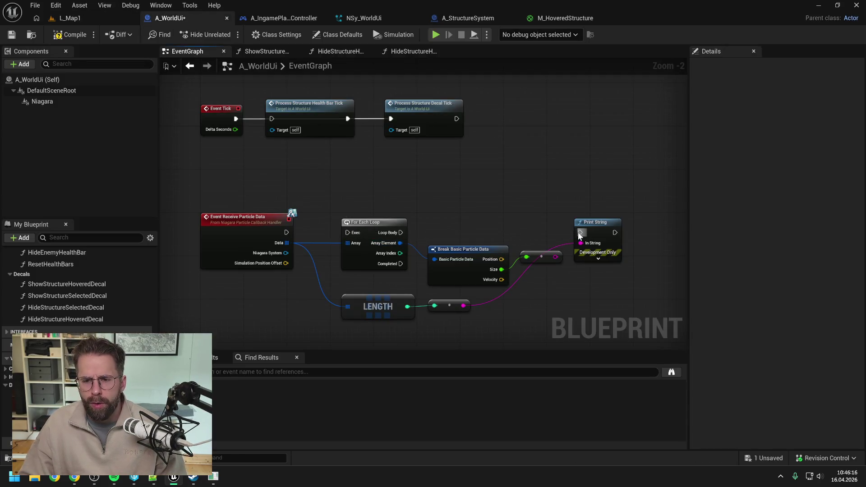
{"action": "key", "text": "ctrl+s"}
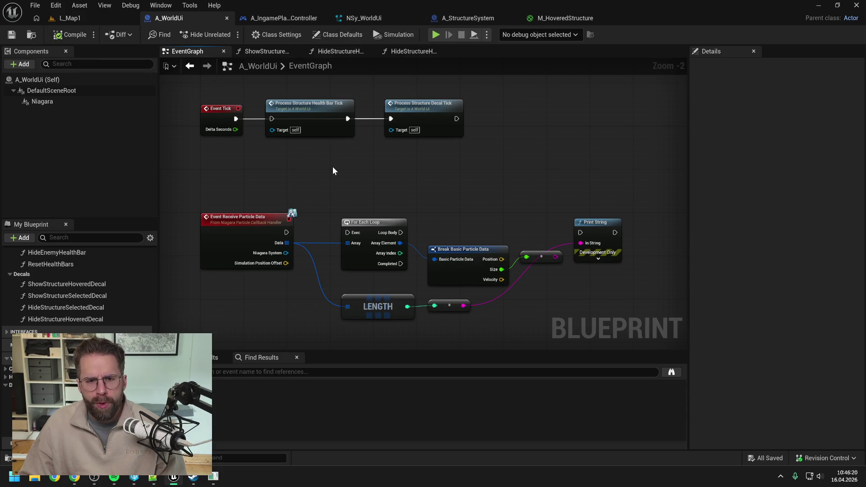
Step: Collapse the World Ui and Health Bars categories, then open the ShowStructureDecal and ShowStructureSelectedDecal graphs
{"action": "scroll", "coordinate": [77, 289], "scroll_direction": "up", "scroll_amount": 3}
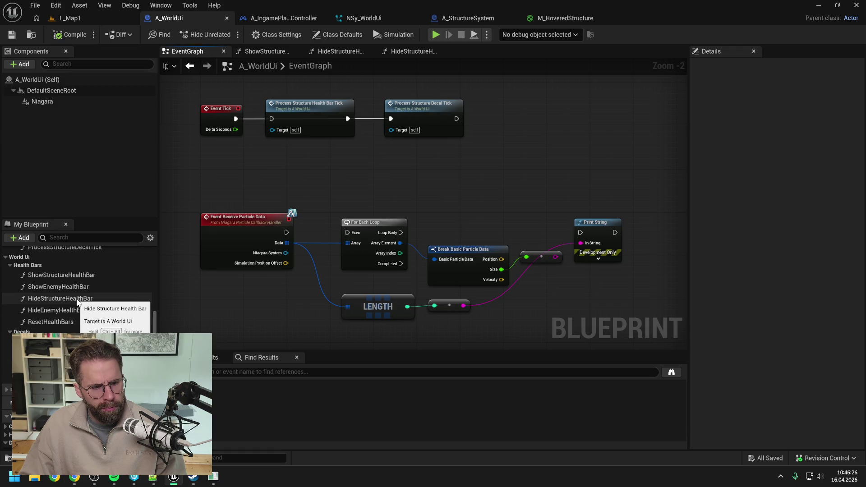
{"action": "scroll", "coordinate": [86, 310], "scroll_direction": "up", "scroll_amount": 1}
{"action": "scroll", "coordinate": [88, 311], "scroll_direction": "up", "scroll_amount": 4}
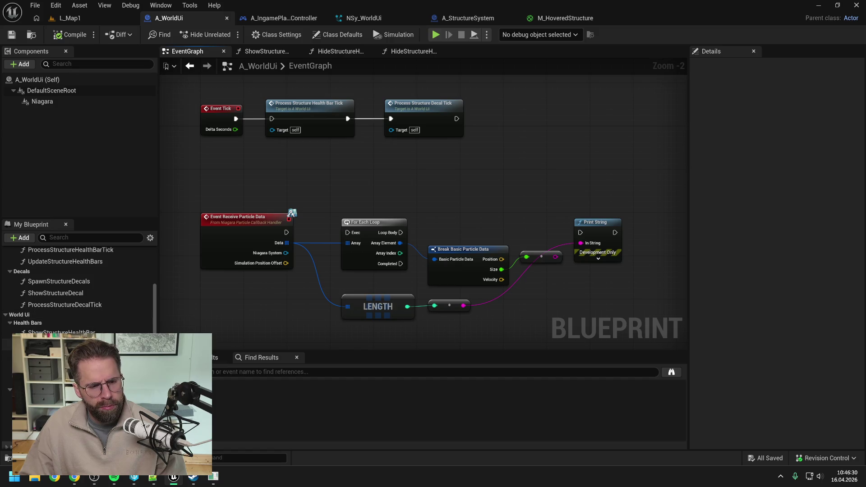
{"action": "left_click", "coordinate": [10, 322]}
{"action": "scroll", "coordinate": [50, 318], "scroll_direction": "up", "scroll_amount": 2}
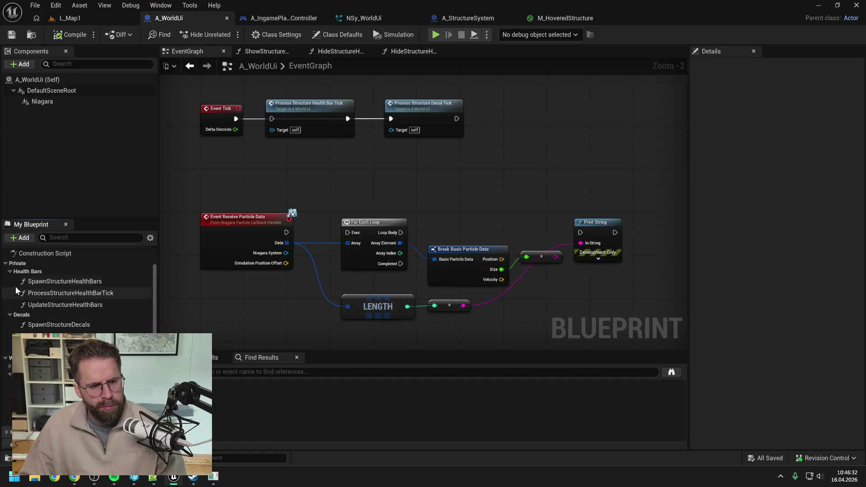
{"action": "left_click", "coordinate": [10, 271]}
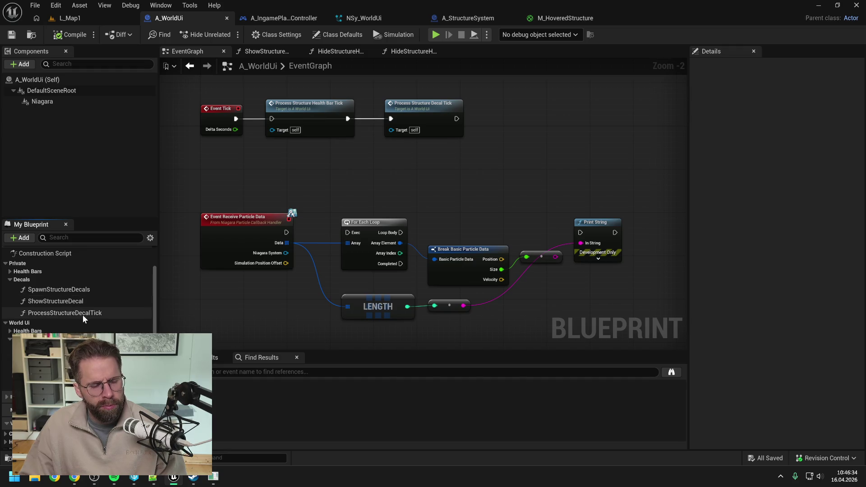
{"action": "double_click", "coordinate": [75, 302]}
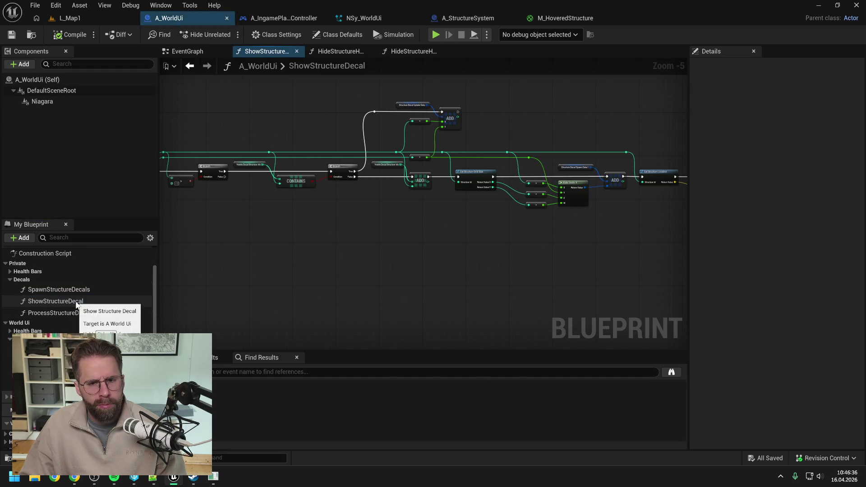
{"action": "scroll", "coordinate": [83, 301], "scroll_direction": "up", "scroll_amount": 1}
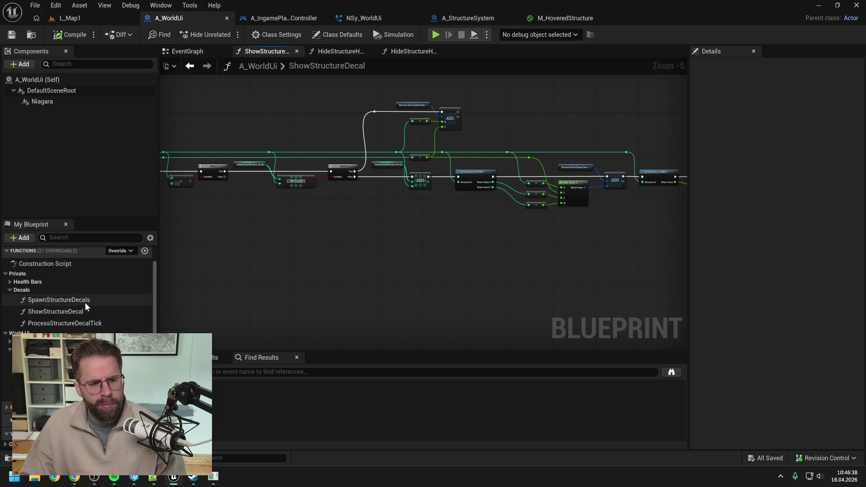
{"action": "double_click", "coordinate": [59, 348]}
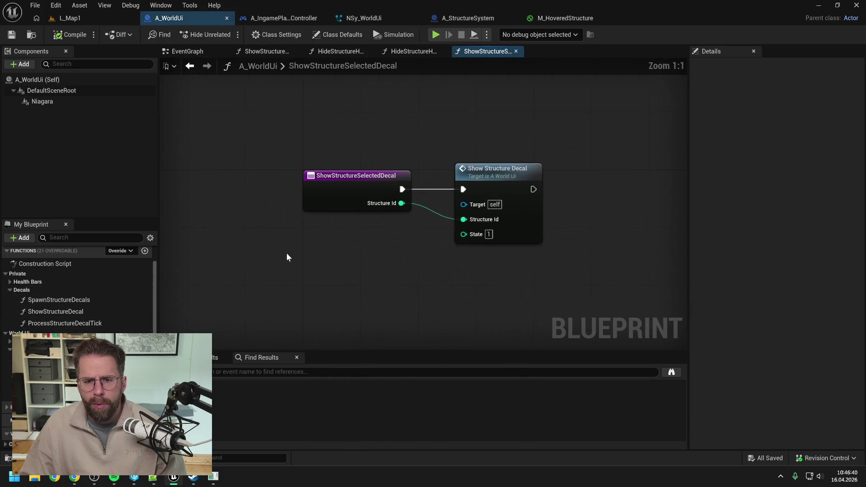
{"action": "double_click", "coordinate": [495, 171]}
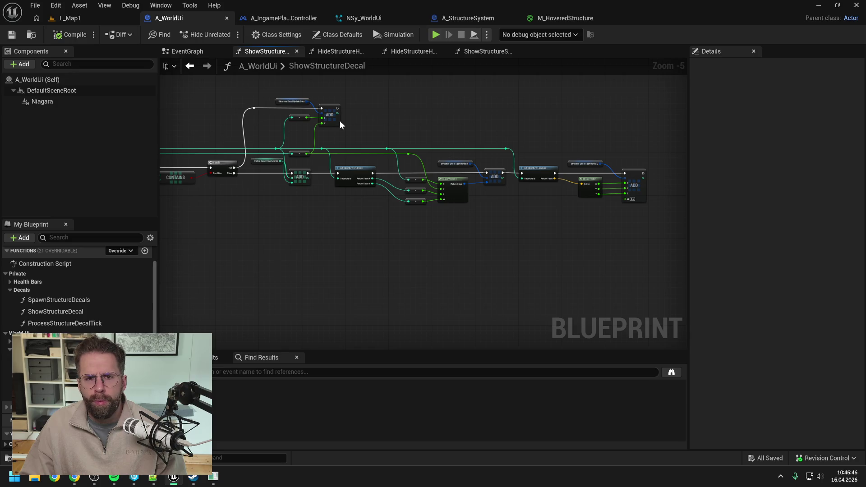
{"action": "left_click", "coordinate": [364, 18]}
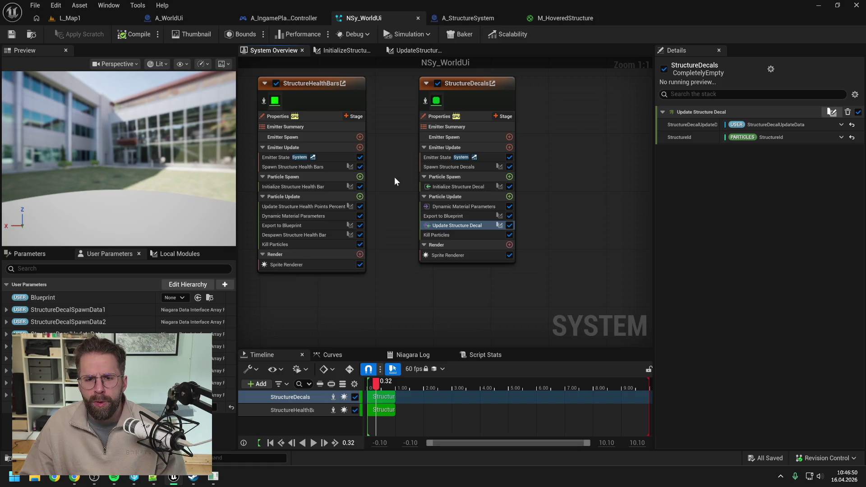
Step: Inspect the Initialize Structure Decal module's execution index and user parameters, then return to L_Map1
{"action": "double_click", "coordinate": [459, 187]}
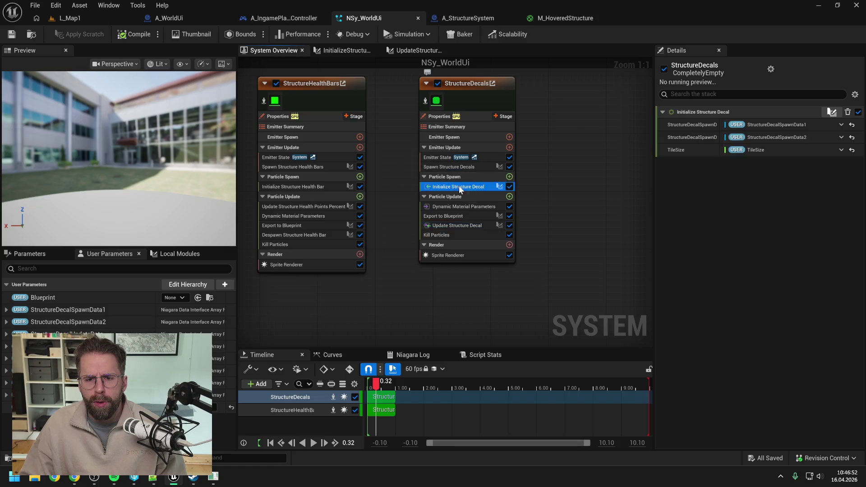
{"action": "scroll", "coordinate": [459, 186], "scroll_direction": "down", "scroll_amount": 2}
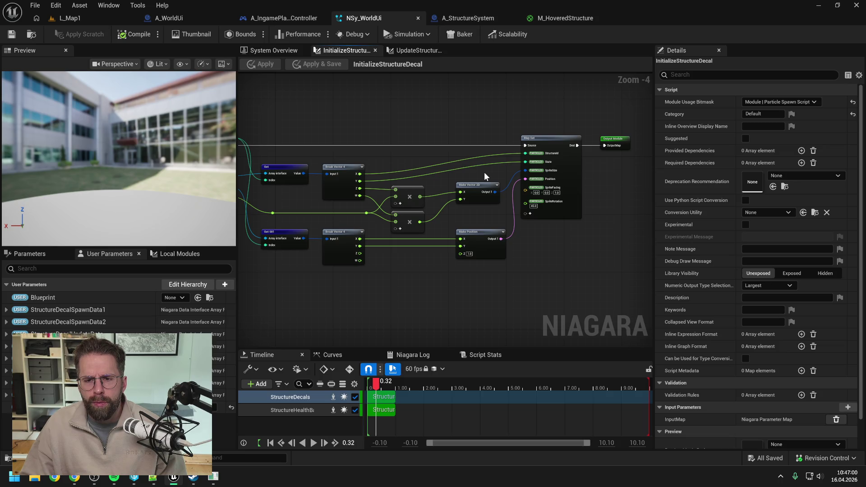
{"action": "left_click_drag", "start_coordinate": [427, 150], "coordinate": [474, 149]}
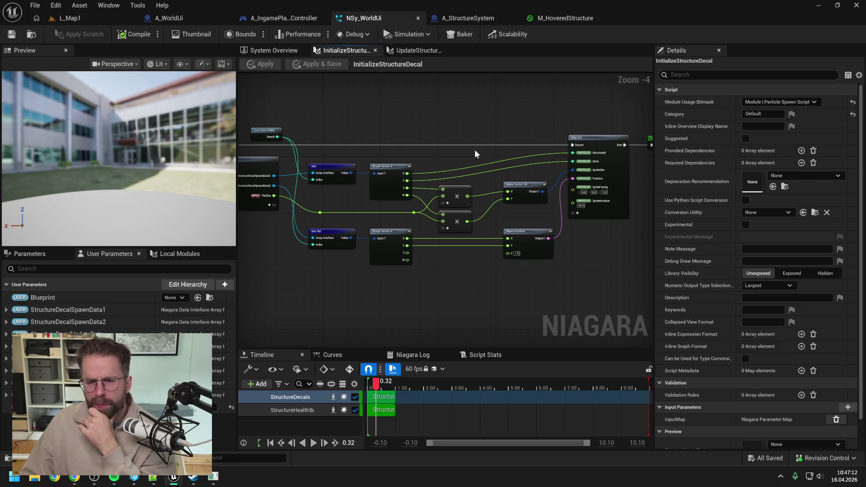
{"action": "left_click", "coordinate": [109, 20]}
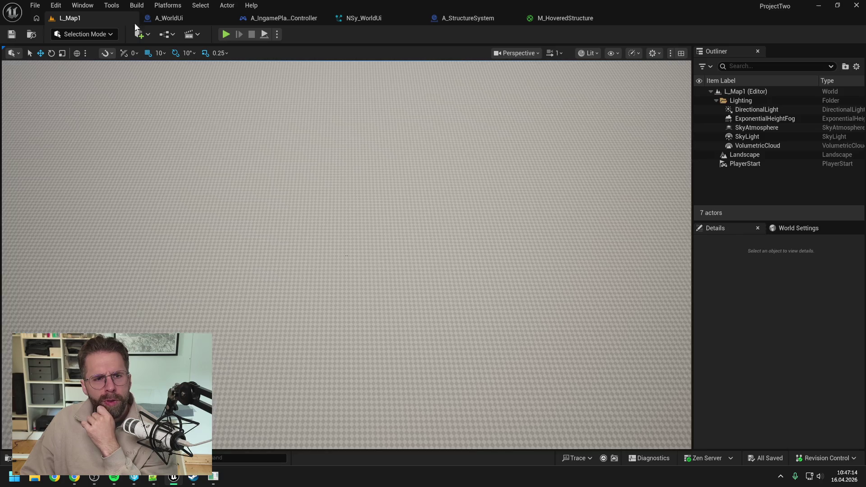
Step: Run a short L_Map1 play test, then open A_WorldUi's ShowStructureDecal and the UpdateHoveredTile graph
{"action": "left_click", "coordinate": [225, 34]}
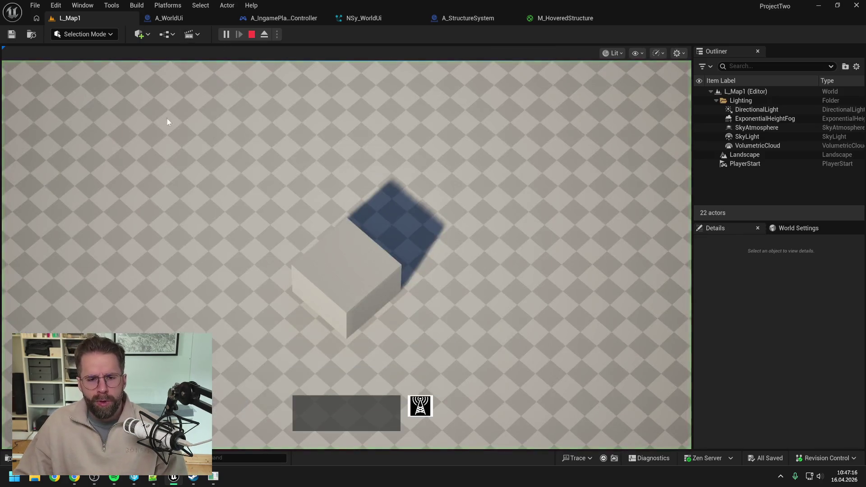
{"action": "scroll", "coordinate": [564, 280], "scroll_direction": "down", "scroll_amount": 2}
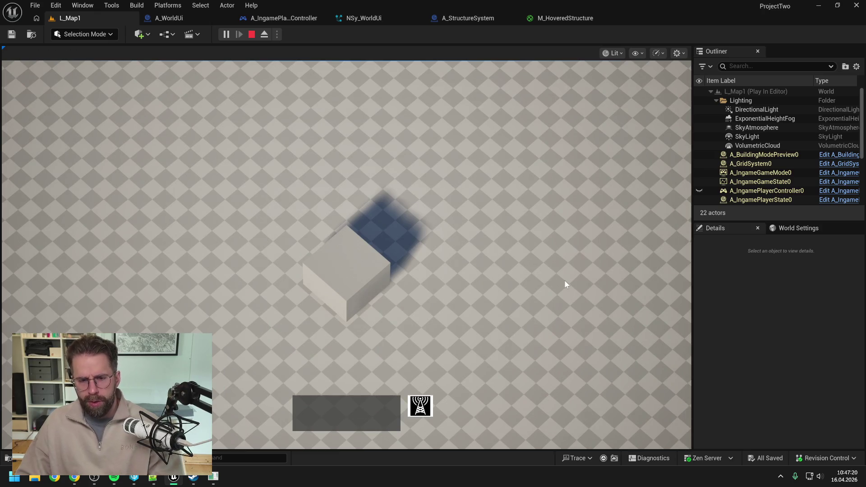
{"action": "key", "text": "Escape"}
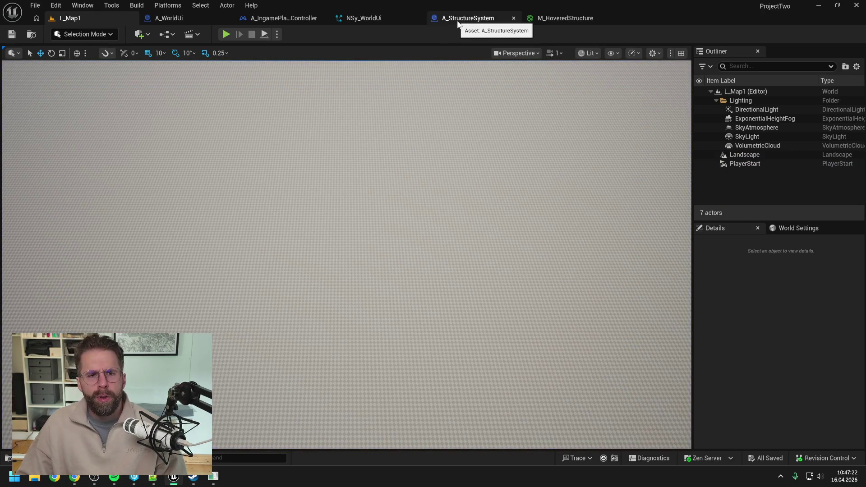
{"action": "left_click", "coordinate": [189, 16]}
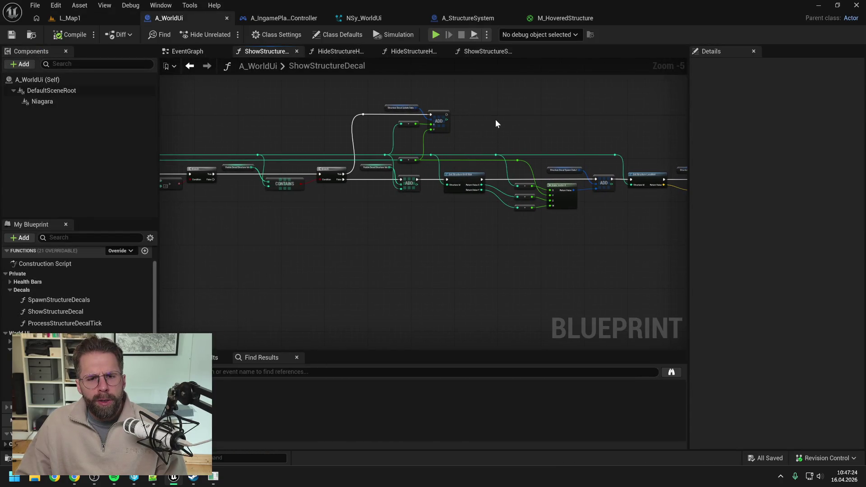
{"action": "left_click", "coordinate": [280, 18]}
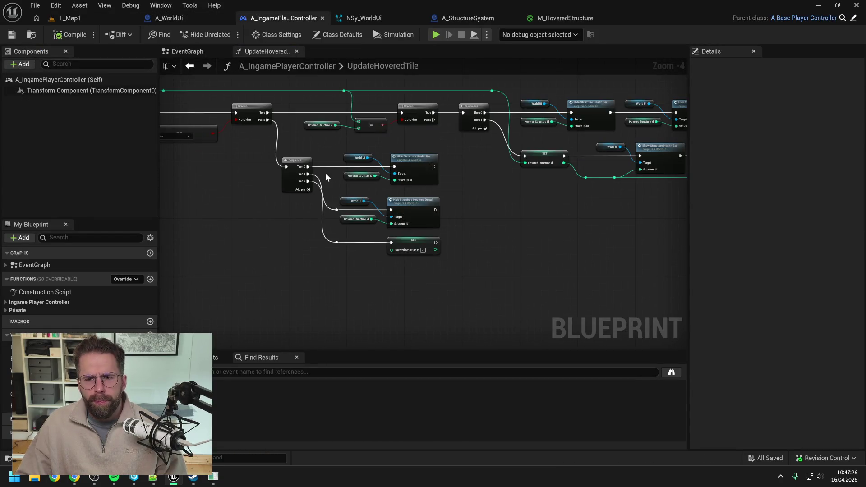
Step: Pan to the left of the UpdateHoveredTile graph and search the Content Drawer for 'MI_hud'
{"action": "left_click_drag", "start_coordinate": [504, 192], "coordinate": [411, 190]}
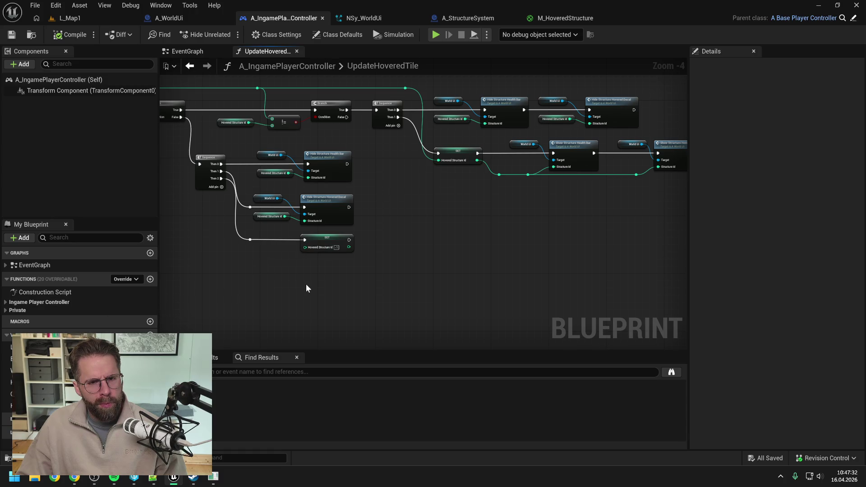
{"action": "key", "text": "ctrl+space"}
{"action": "type", "text": "MI_"}
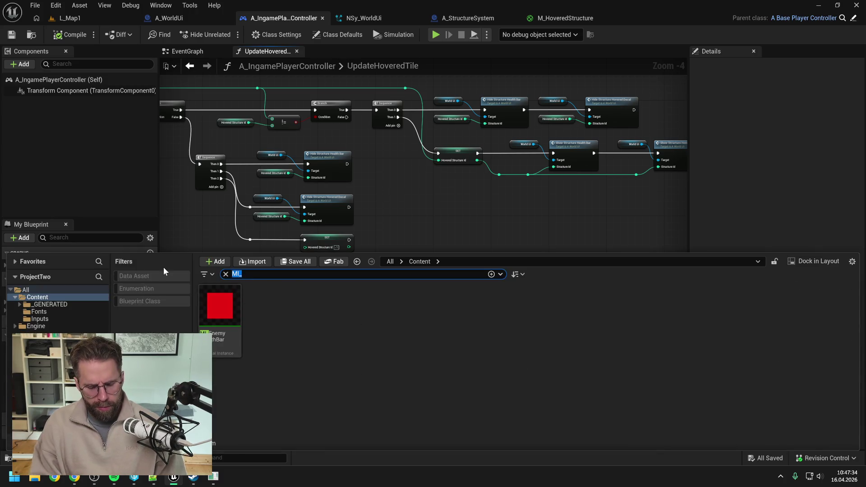
{"action": "type", "text": "hud"}
Step: Open the WBP_Hud widget blueprint's graph and look over its MIN/MAX and ADD/ADDUNIQUE nodes
{"action": "left_click", "coordinate": [221, 312]}
{"action": "double_click", "coordinate": [221, 312]}
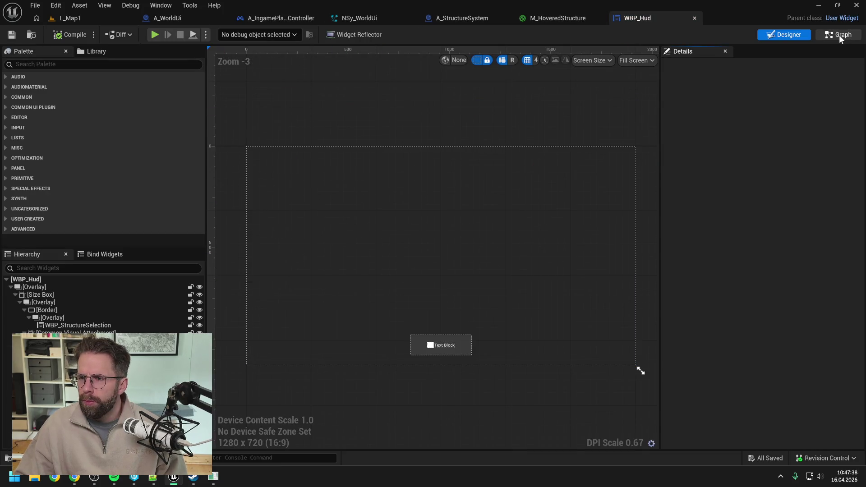
{"action": "left_click", "coordinate": [839, 35]}
{"action": "scroll", "coordinate": [432, 121], "scroll_direction": "down", "scroll_amount": 4}
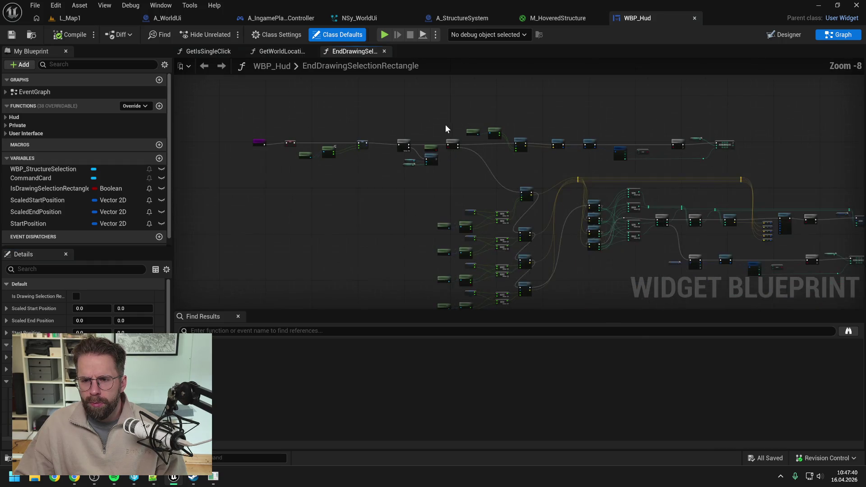
{"action": "scroll", "coordinate": [548, 135], "scroll_direction": "up", "scroll_amount": 4}
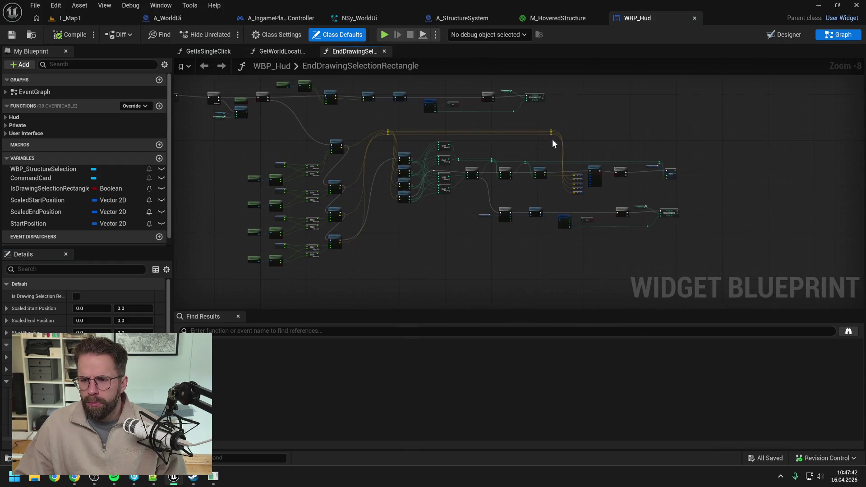
{"action": "mouse_move", "coordinate": [462, 261]}
{"action": "left_mouse_down"}
{"action": "mouse_move", "coordinate": [582, 261]}
{"action": "mouse_move", "coordinate": [479, 282]}
{"action": "mouse_move", "coordinate": [488, 285]}
{"action": "left_mouse_up"}
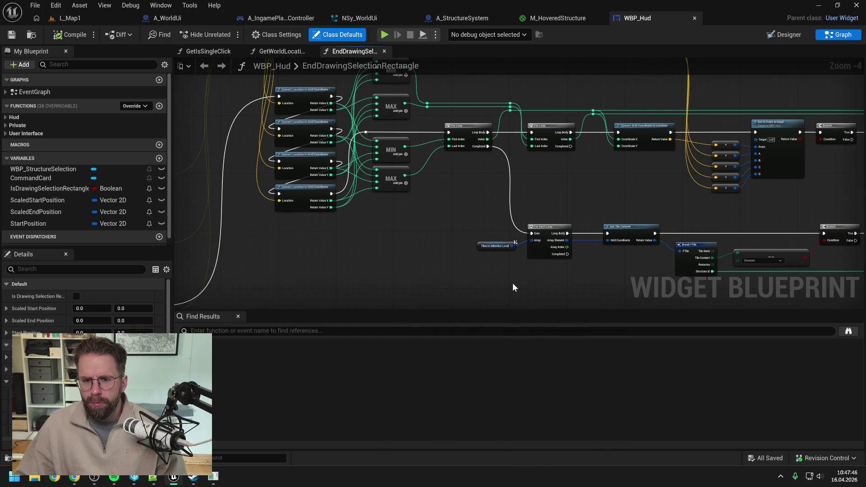
{"action": "mouse_move", "coordinate": [585, 268]}
{"action": "left_mouse_down"}
{"action": "mouse_move", "coordinate": [437, 241]}
{"action": "mouse_move", "coordinate": [345, 240]}
{"action": "mouse_move", "coordinate": [319, 180]}
{"action": "mouse_move", "coordinate": [378, 181]}
{"action": "left_mouse_up"}
{"action": "scroll", "coordinate": [378, 181], "scroll_direction": "up", "scroll_amount": 4}
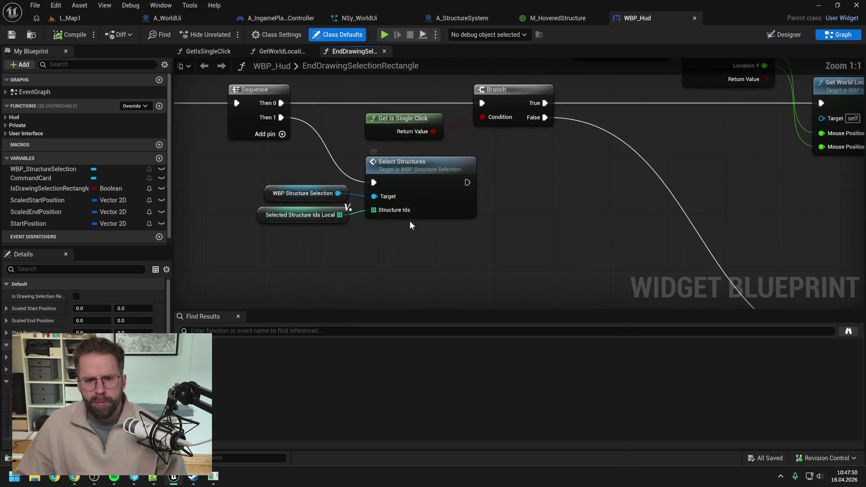
Step: Open the SelectStructures function and bring its IS NOT EMPTY check and first Branch into view
{"action": "double_click", "coordinate": [415, 178]}
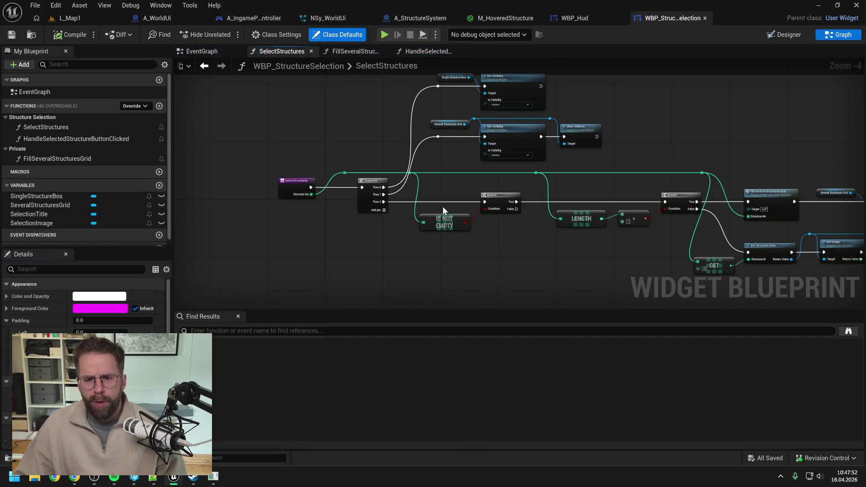
{"action": "mouse_move", "coordinate": [656, 280]}
{"action": "left_mouse_down"}
{"action": "mouse_move", "coordinate": [410, 255]}
{"action": "mouse_move", "coordinate": [422, 234]}
{"action": "mouse_move", "coordinate": [486, 243]}
{"action": "left_mouse_up"}
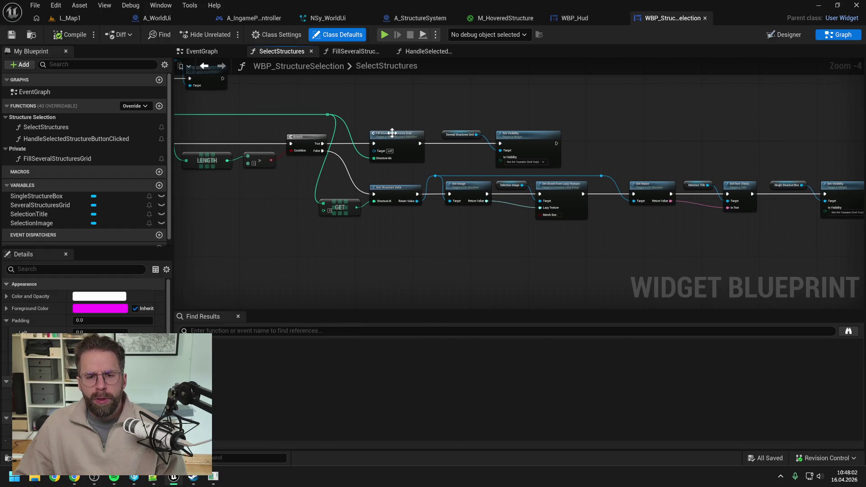
{"action": "left_click_drag", "start_coordinate": [456, 164], "coordinate": [481, 184]}
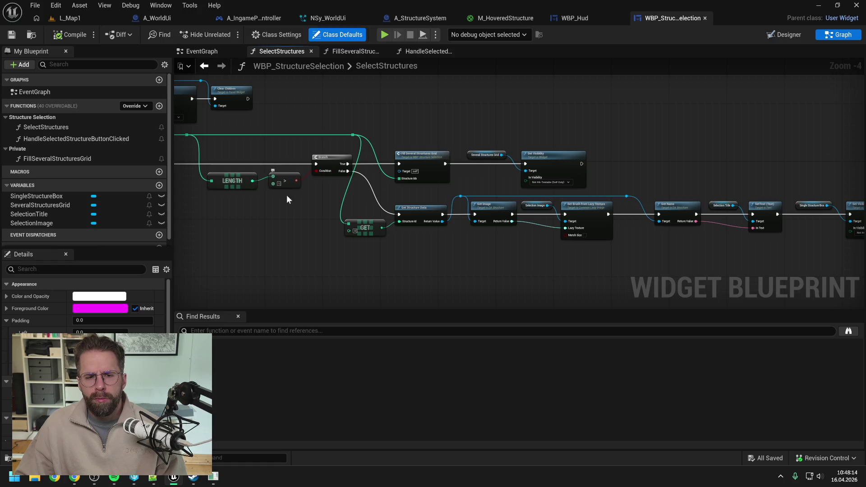
{"action": "left_click_drag", "start_coordinate": [293, 220], "coordinate": [448, 218]}
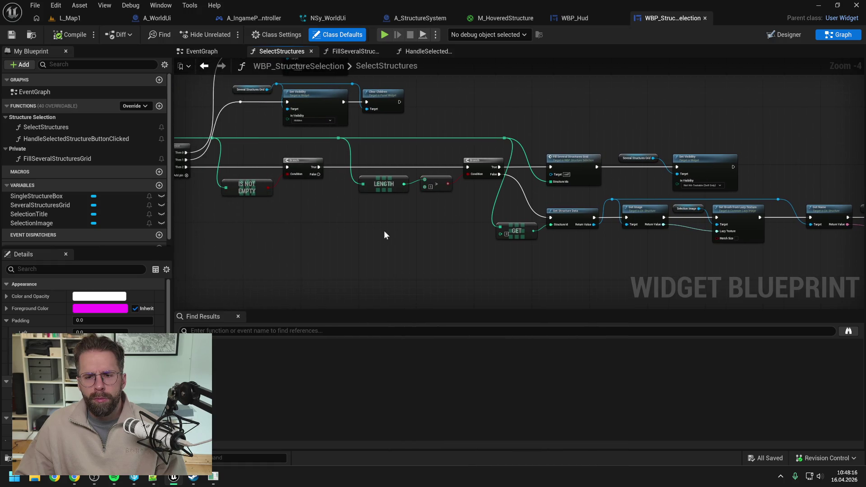
{"action": "left_click_drag", "start_coordinate": [384, 231], "coordinate": [401, 235]}
Step: Add a Sequence node and wire it between the first and second Branch nodes
{"action": "right_click", "coordinate": [401, 234]}
{"action": "type", "text": "sequ"}
{"action": "key", "text": "Return"}
{"action": "mouse_move", "coordinate": [362, 164]}
{"action": "left_mouse_down"}
{"action": "mouse_move", "coordinate": [403, 244]}
{"action": "mouse_move", "coordinate": [511, 166]}
{"action": "left_mouse_up"}
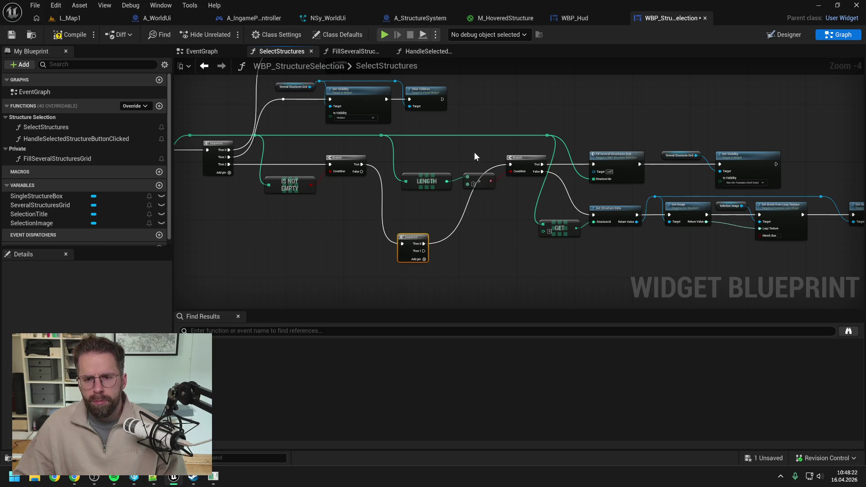
Step: Shift the downstream nodes right and place the Sequence beside the first Branch
{"action": "scroll", "coordinate": [475, 153], "scroll_direction": "down", "scroll_amount": 1}
{"action": "scroll", "coordinate": [391, 172], "scroll_direction": "down", "scroll_amount": 2}
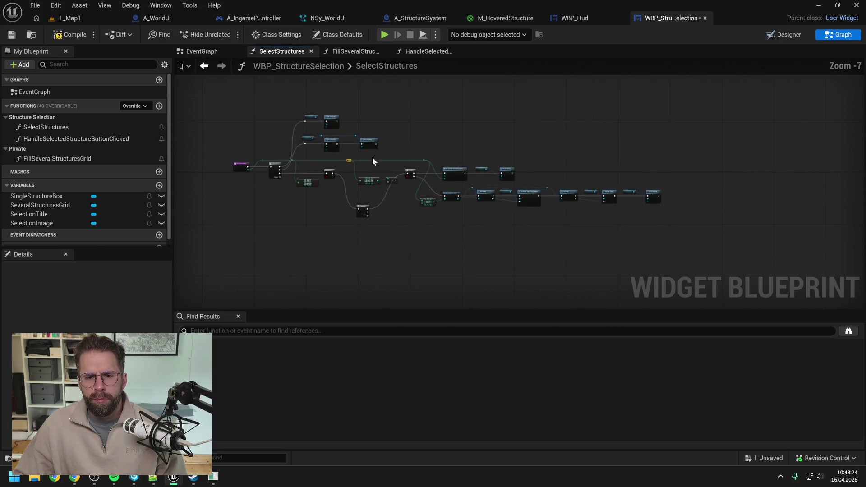
{"action": "left_click_drag", "start_coordinate": [401, 149], "coordinate": [648, 238]}
{"action": "scroll", "coordinate": [425, 189], "scroll_direction": "up", "scroll_amount": 5}
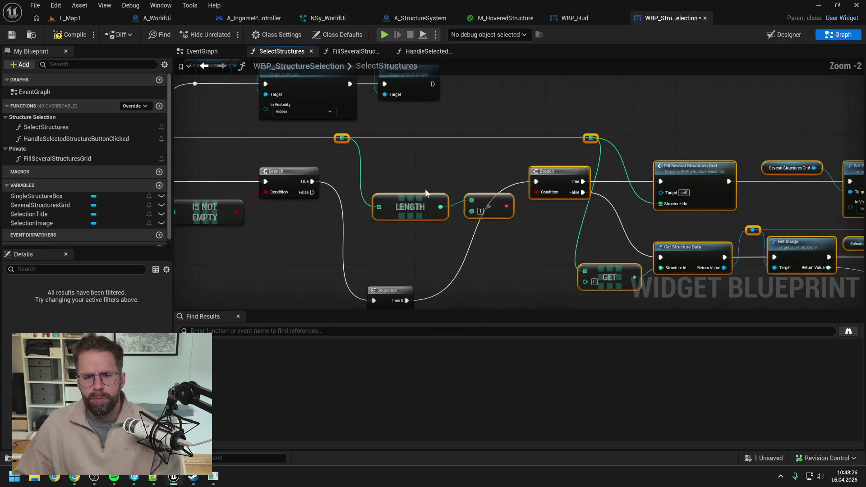
{"action": "left_click_drag", "start_coordinate": [425, 206], "coordinate": [539, 206]}
{"action": "left_click_drag", "start_coordinate": [391, 290], "coordinate": [383, 181]}
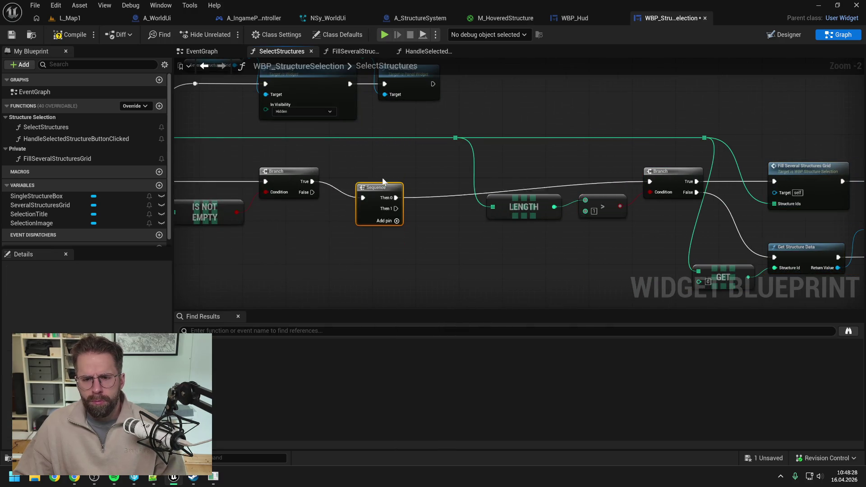
Step: Compile the WBP_StructureSelection widget
{"action": "scroll", "coordinate": [406, 219], "scroll_direction": "down", "scroll_amount": 5}
{"action": "scroll", "coordinate": [406, 220], "scroll_direction": "up", "scroll_amount": 2}
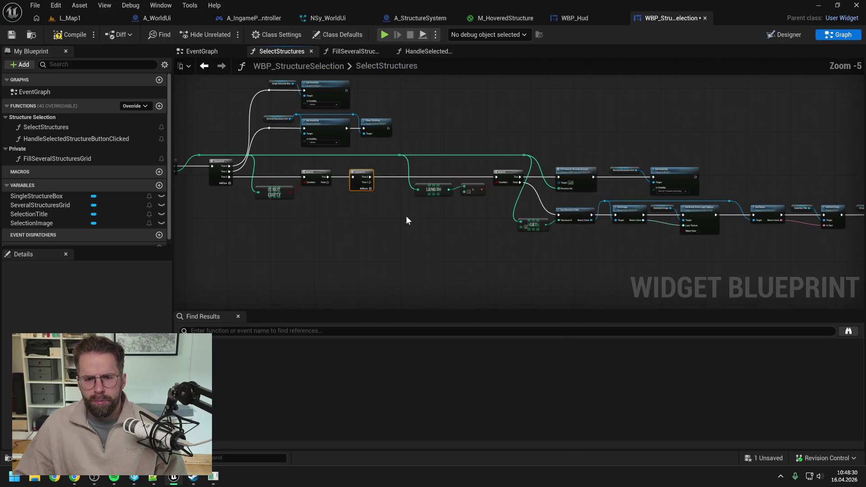
{"action": "left_click", "coordinate": [72, 34]}
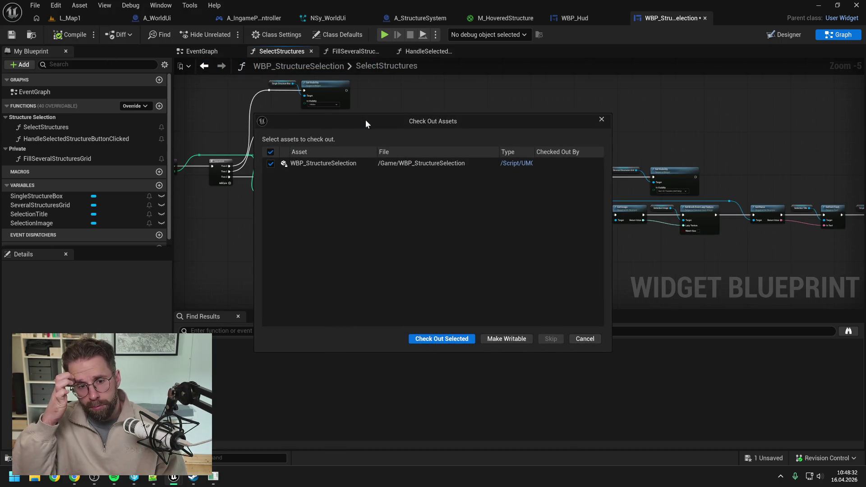
Step: Check out WBP_StructureSelection so it saves, then return to UpdateHoveredTile
{"action": "left_click", "coordinate": [420, 339]}
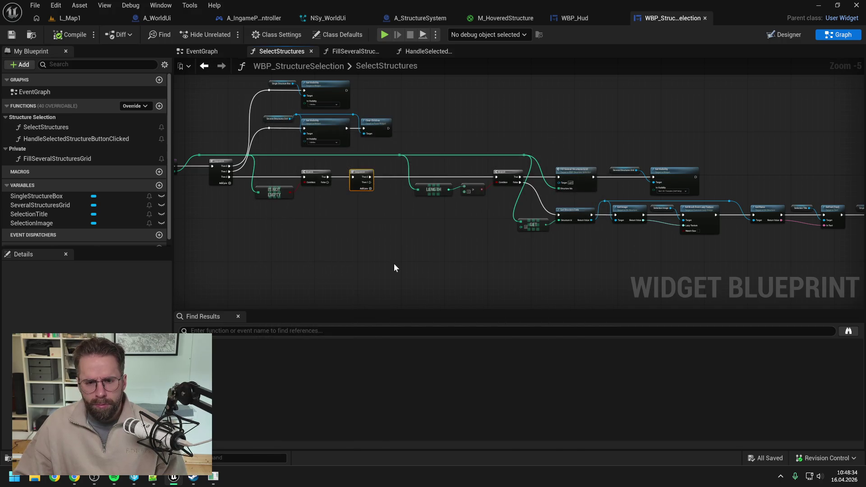
{"action": "left_click_drag", "start_coordinate": [443, 266], "coordinate": [397, 228]}
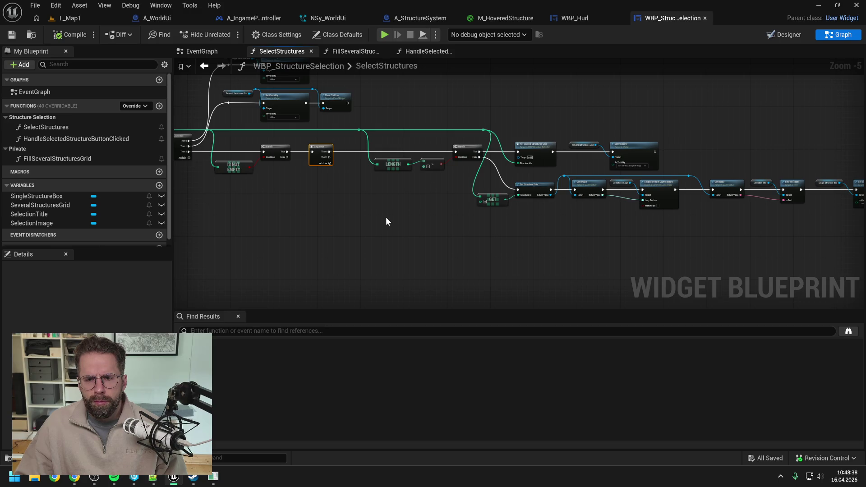
{"action": "left_click", "coordinate": [265, 16]}
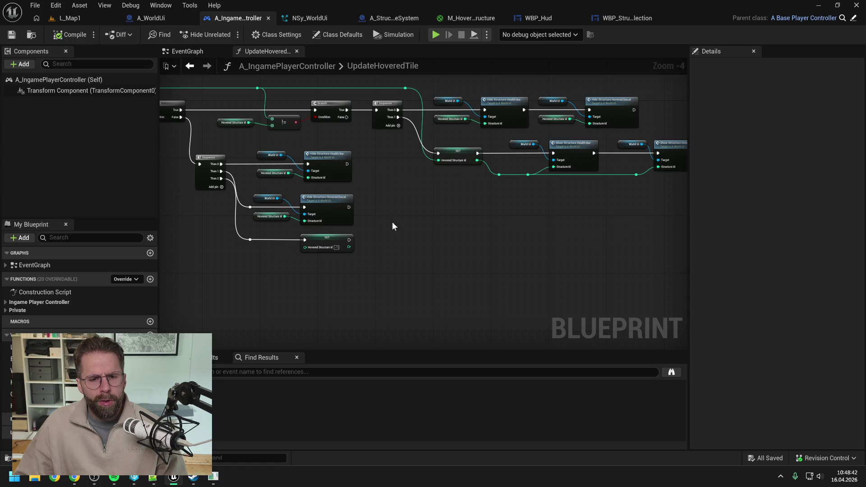
{"action": "left_click", "coordinate": [6, 303]}
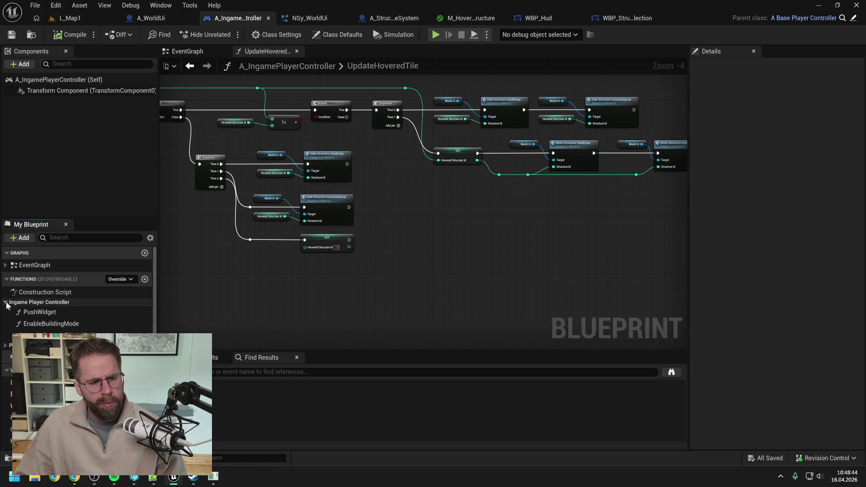
{"action": "scroll", "coordinate": [6, 305], "scroll_direction": "down", "scroll_amount": 2}
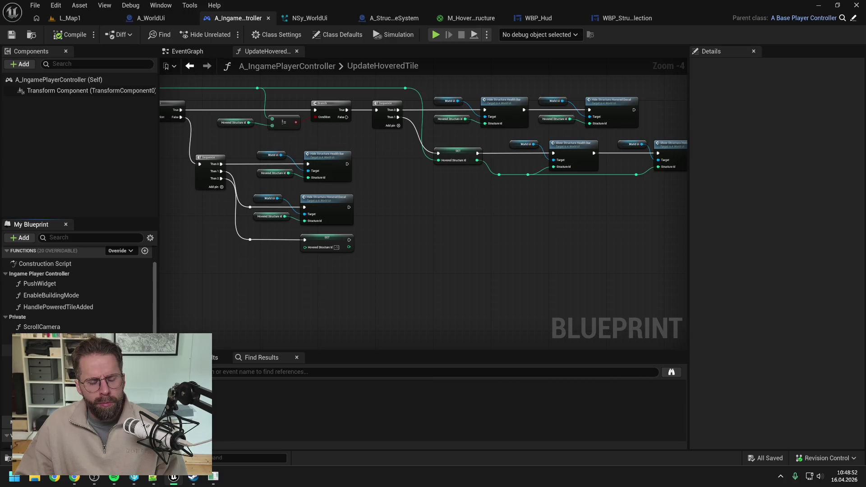
{"action": "scroll", "coordinate": [77, 293], "scroll_direction": "up", "scroll_amount": 1}
{"action": "scroll", "coordinate": [77, 293], "scroll_direction": "down", "scroll_amount": 1}
{"action": "left_click", "coordinate": [315, 311]}
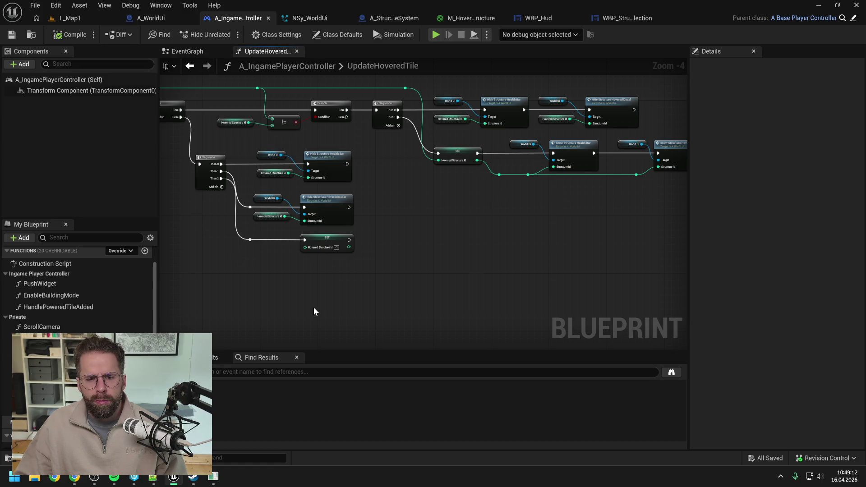
Step: In WBP_Hud's EndDrawingSelectionRectangle graph, find the Select Structures call and open its function
{"action": "left_click", "coordinate": [541, 18]}
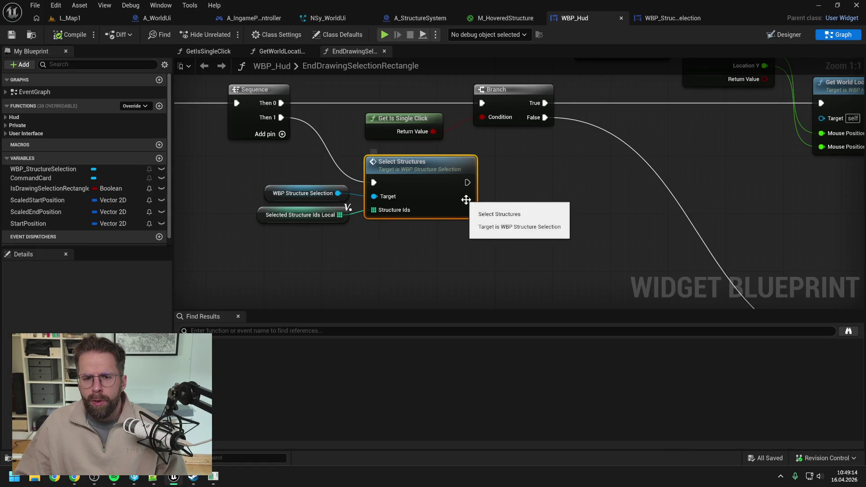
{"action": "scroll", "coordinate": [564, 170], "scroll_direction": "down", "scroll_amount": 3}
{"action": "mouse_move", "coordinate": [564, 170]}
{"action": "left_mouse_down"}
{"action": "mouse_move", "coordinate": [664, 188]}
{"action": "mouse_move", "coordinate": [540, 147]}
{"action": "left_mouse_up"}
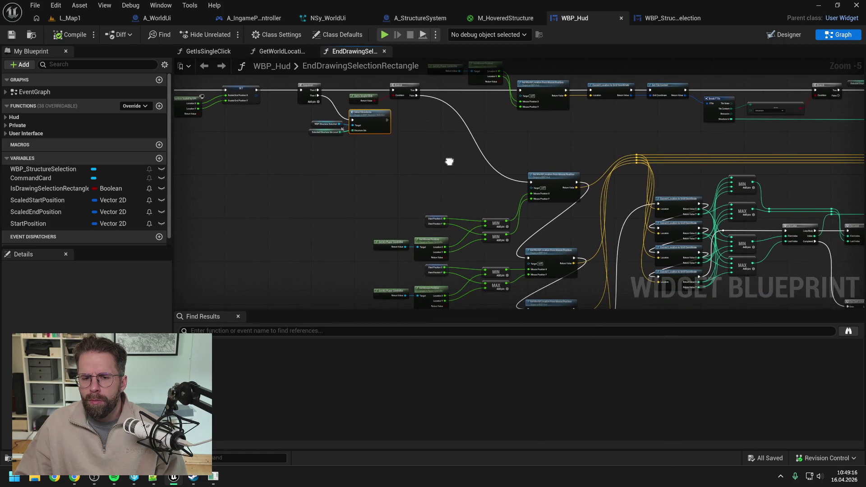
{"action": "left_click_drag", "start_coordinate": [449, 159], "coordinate": [456, 169]}
{"action": "scroll", "coordinate": [456, 168], "scroll_direction": "up", "scroll_amount": 2}
{"action": "left_click", "coordinate": [430, 229]}
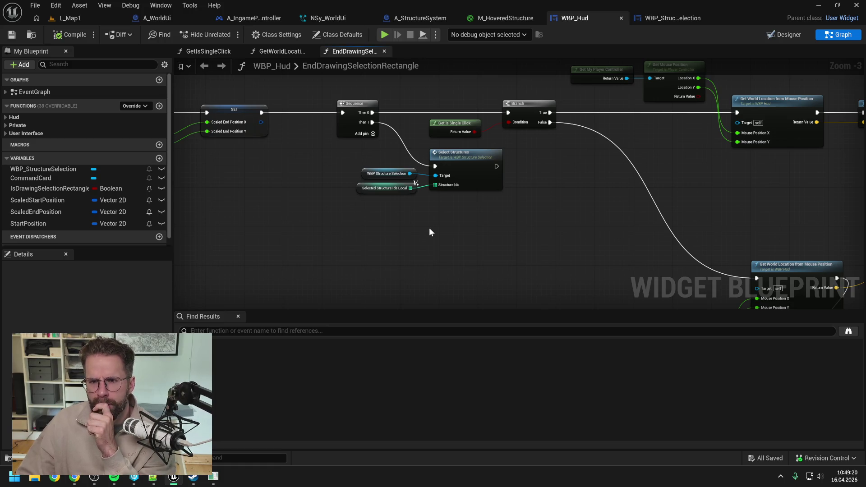
{"action": "scroll", "coordinate": [429, 232], "scroll_direction": "down", "scroll_amount": 2}
{"action": "left_click_drag", "start_coordinate": [467, 226], "coordinate": [434, 229]}
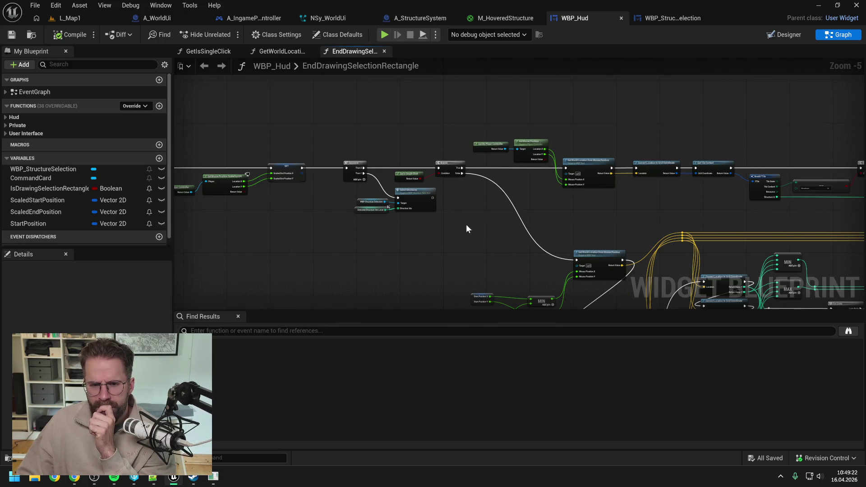
{"action": "double_click", "coordinate": [421, 195]}
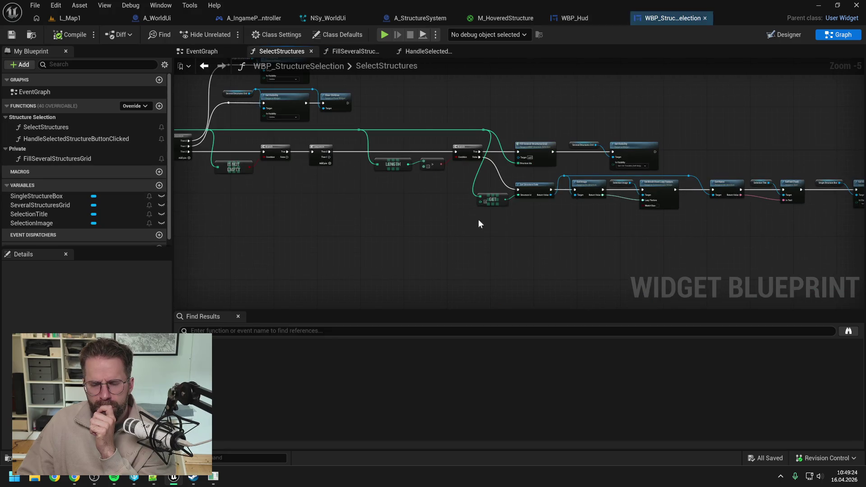
Step: Review the SelectStructures graph from its entry and Sequence through the single-structure branch
{"action": "mouse_move", "coordinate": [597, 223]}
{"action": "left_mouse_down"}
{"action": "mouse_move", "coordinate": [511, 210]}
{"action": "mouse_move", "coordinate": [528, 207]}
{"action": "left_mouse_up"}
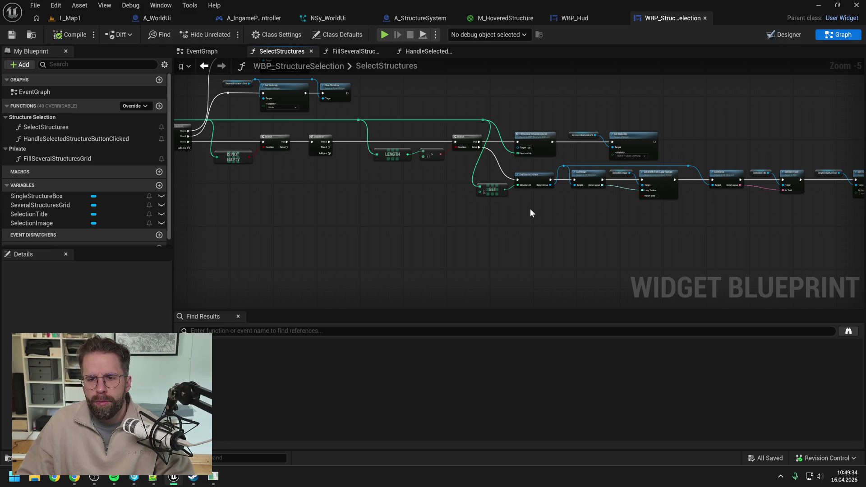
{"action": "scroll", "coordinate": [589, 191], "scroll_direction": "up", "scroll_amount": 1}
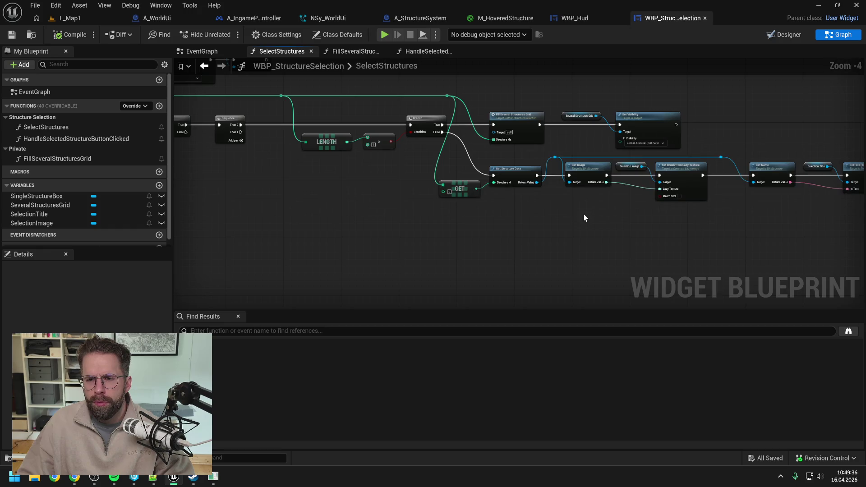
{"action": "left_click_drag", "start_coordinate": [584, 214], "coordinate": [480, 202]}
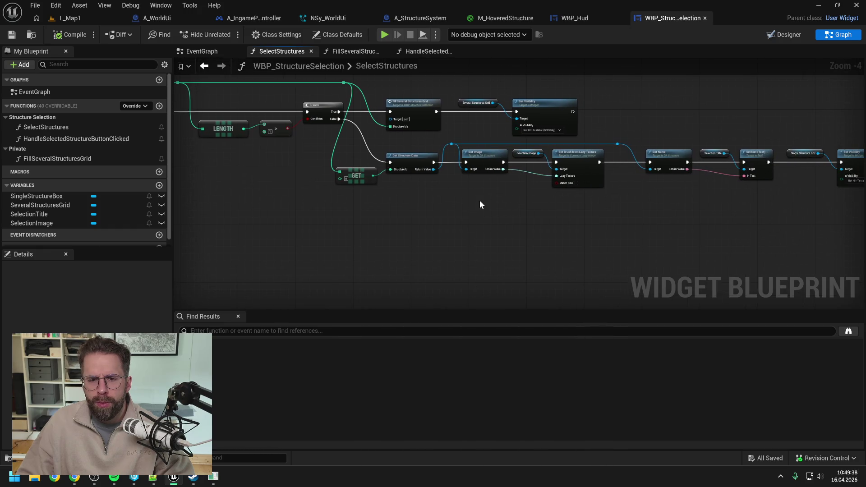
{"action": "scroll", "coordinate": [481, 200], "scroll_direction": "down", "scroll_amount": 1}
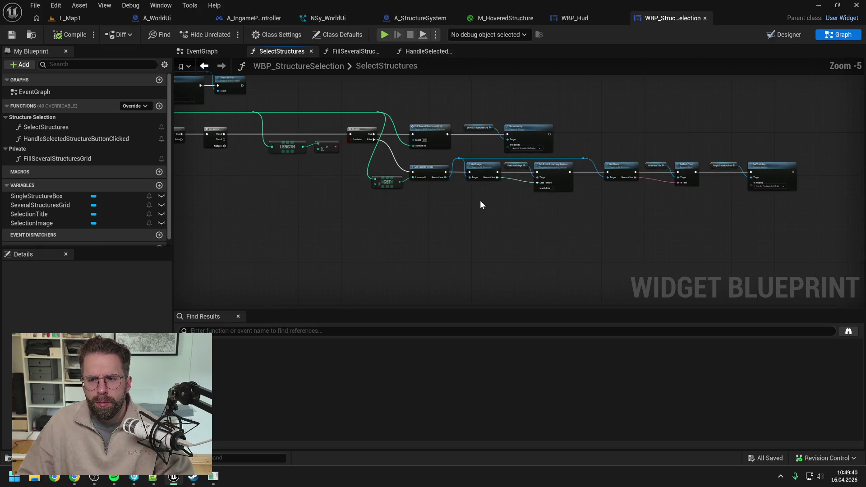
{"action": "left_click_drag", "start_coordinate": [460, 210], "coordinate": [532, 218]}
{"action": "left_click_drag", "start_coordinate": [379, 198], "coordinate": [483, 201]}
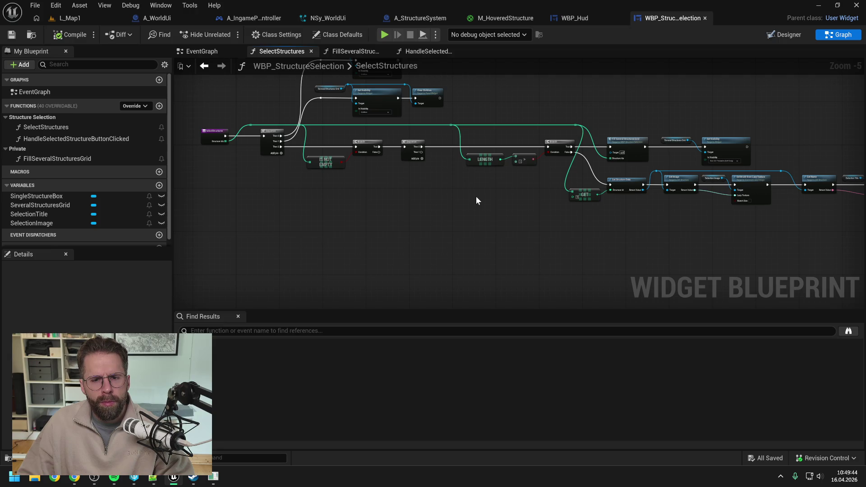
{"action": "left_click_drag", "start_coordinate": [476, 196], "coordinate": [501, 223]}
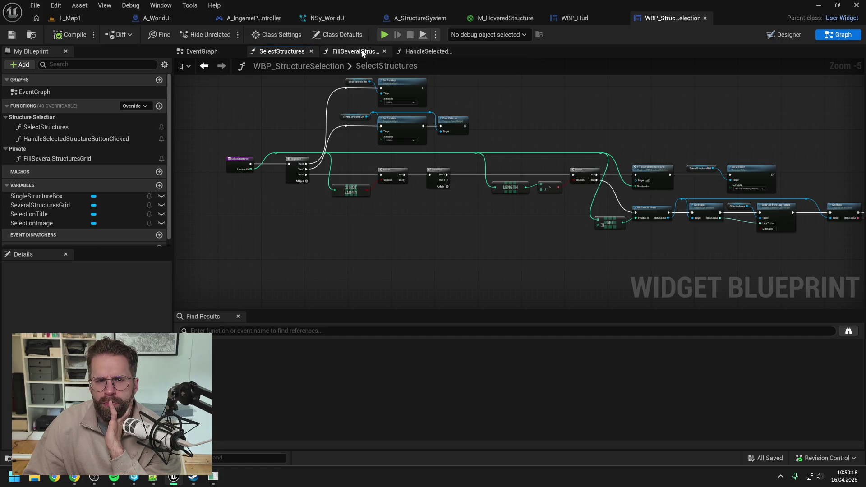
Step: Glance at FillSeveralStructuresGrid, return to SelectStructures, then go back to WBP_Hud
{"action": "left_click", "coordinate": [337, 52]}
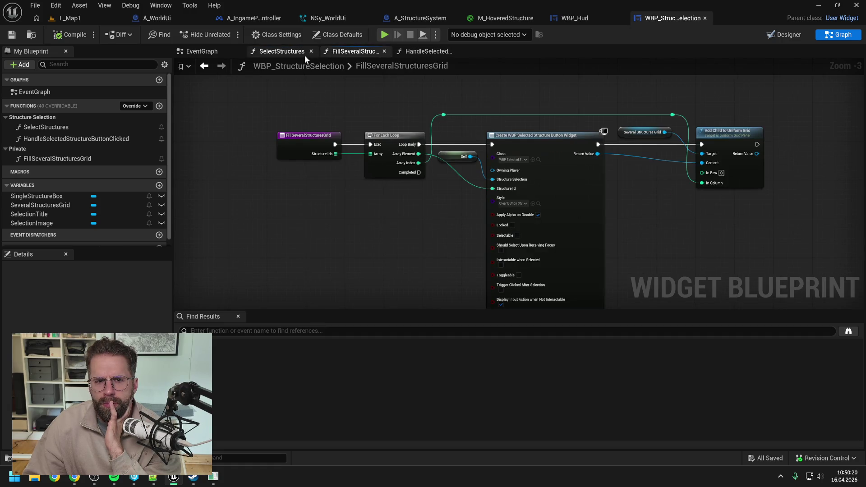
{"action": "left_click", "coordinate": [282, 51]}
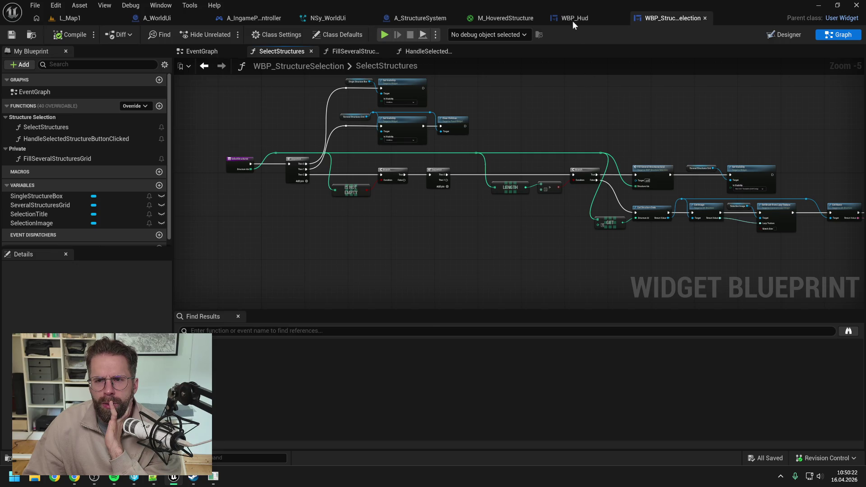
{"action": "left_click", "coordinate": [573, 19]}
Step: Review EndDrawingSelectionRectangle, then expand User Interface and Painting in the functions list
{"action": "mouse_move", "coordinate": [633, 223]}
{"action": "left_mouse_down"}
{"action": "mouse_move", "coordinate": [529, 175]}
{"action": "mouse_move", "coordinate": [571, 160]}
{"action": "mouse_move", "coordinate": [570, 196]}
{"action": "mouse_move", "coordinate": [615, 199]}
{"action": "left_mouse_up"}
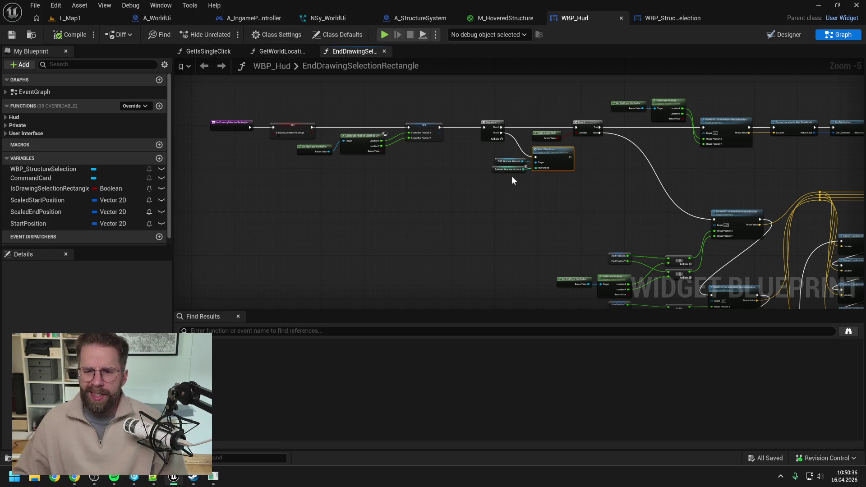
{"action": "mouse_move", "coordinate": [598, 185]}
{"action": "left_mouse_down"}
{"action": "mouse_move", "coordinate": [517, 131]}
{"action": "mouse_move", "coordinate": [448, 108]}
{"action": "mouse_move", "coordinate": [502, 201]}
{"action": "left_mouse_up"}
{"action": "scroll", "coordinate": [518, 131], "scroll_direction": "down", "scroll_amount": 2}
{"action": "scroll", "coordinate": [449, 108], "scroll_direction": "up", "scroll_amount": 1}
{"action": "scroll", "coordinate": [447, 115], "scroll_direction": "up", "scroll_amount": 1}
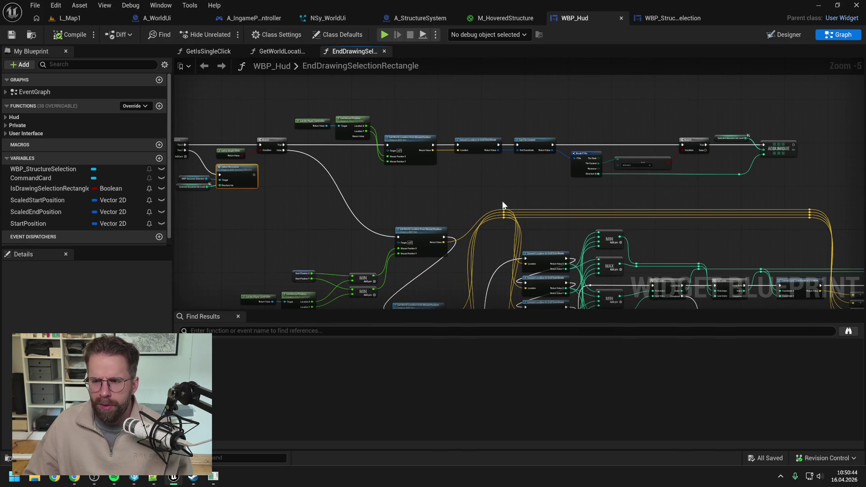
{"action": "mouse_move", "coordinate": [464, 190]}
{"action": "left_mouse_down"}
{"action": "mouse_move", "coordinate": [507, 186]}
{"action": "mouse_move", "coordinate": [438, 189]}
{"action": "left_mouse_up"}
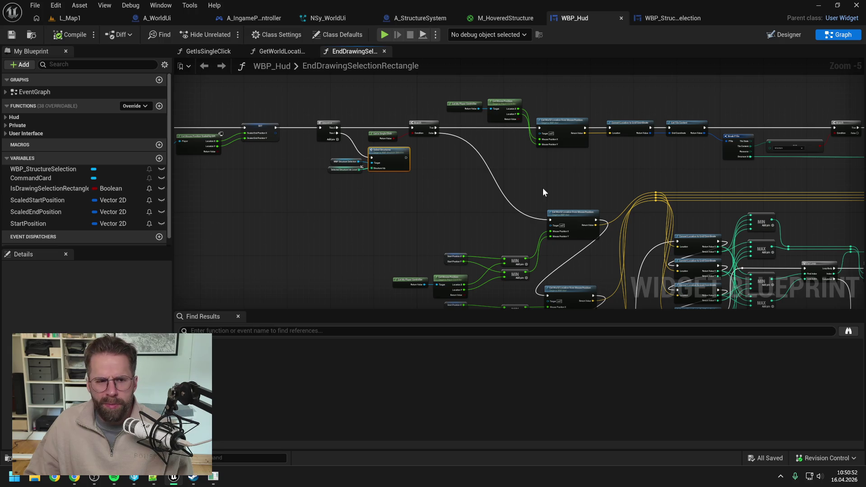
{"action": "left_click", "coordinate": [6, 134]}
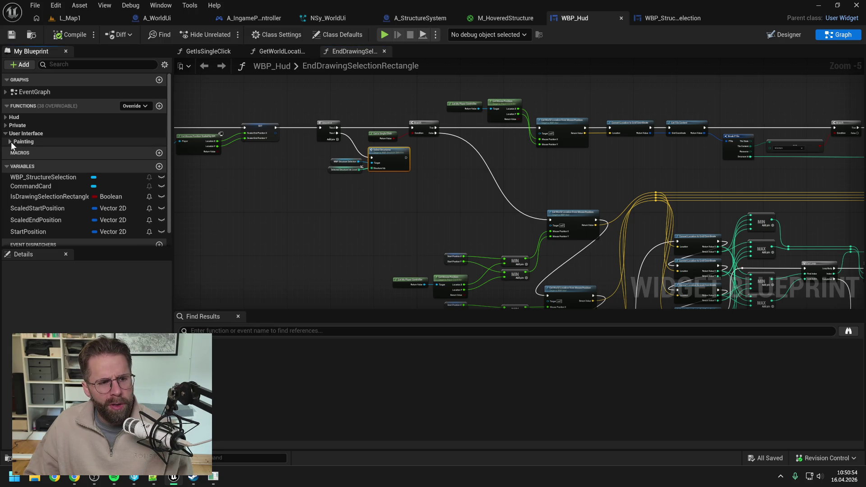
{"action": "left_click", "coordinate": [10, 141]}
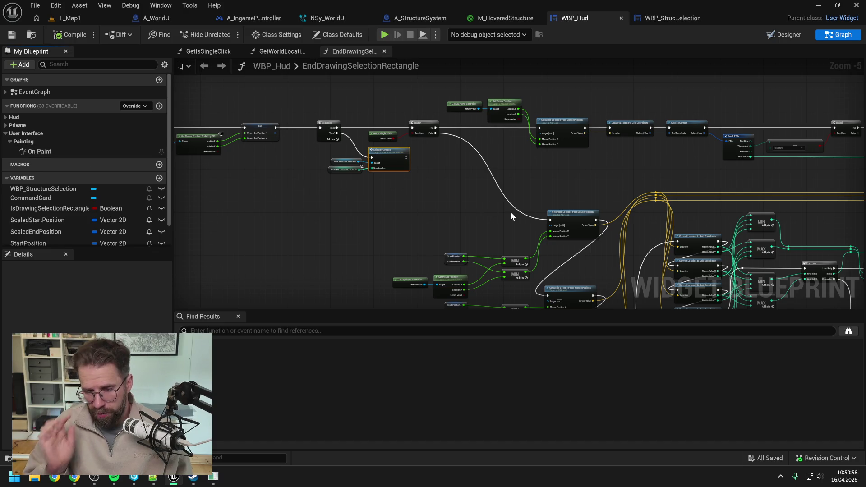
{"action": "left_click_drag", "start_coordinate": [443, 204], "coordinate": [530, 194]}
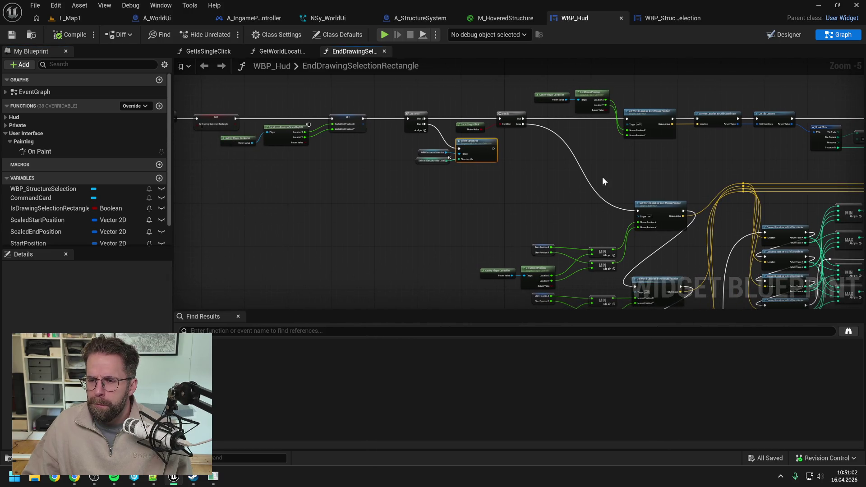
{"action": "left_click_drag", "start_coordinate": [603, 177], "coordinate": [513, 132]}
{"action": "mouse_move", "coordinate": [703, 251]}
{"action": "left_mouse_down"}
{"action": "mouse_move", "coordinate": [546, 166]}
{"action": "mouse_move", "coordinate": [559, 207]}
{"action": "left_mouse_up"}
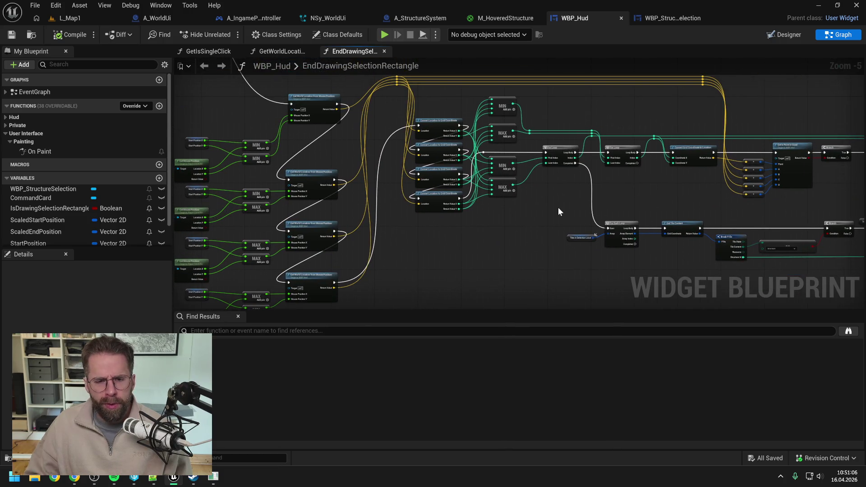
{"action": "left_click_drag", "start_coordinate": [559, 207], "coordinate": [393, 187]}
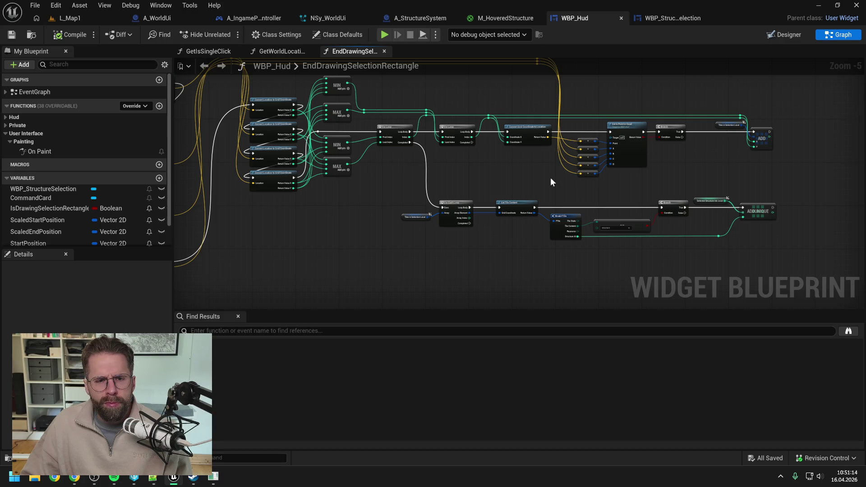
{"action": "left_click_drag", "start_coordinate": [538, 178], "coordinate": [643, 190]}
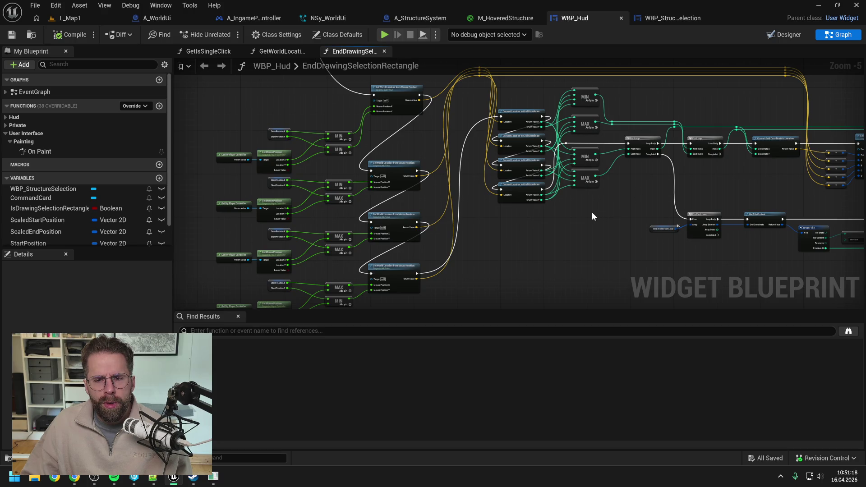
{"action": "scroll", "coordinate": [593, 212], "scroll_direction": "down", "scroll_amount": 1}
{"action": "scroll", "coordinate": [520, 190], "scroll_direction": "up", "scroll_amount": 1}
{"action": "left_click_drag", "start_coordinate": [521, 193], "coordinate": [602, 209]}
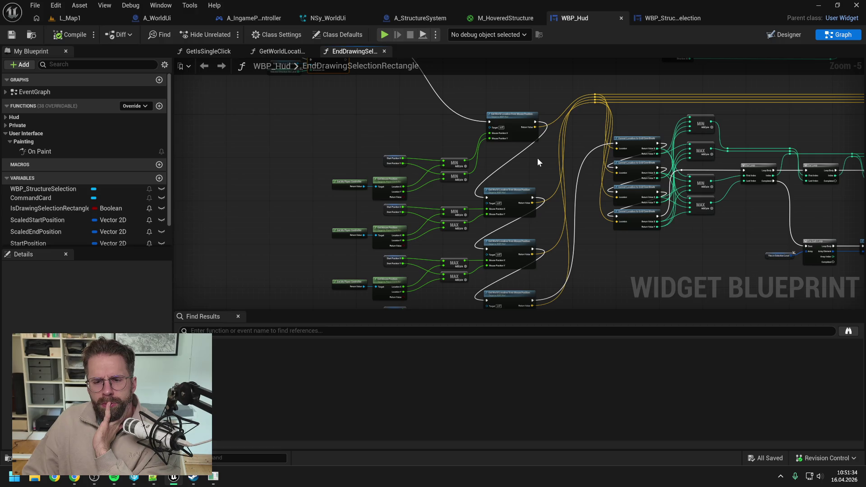
{"action": "left_click_drag", "start_coordinate": [537, 158], "coordinate": [546, 204]}
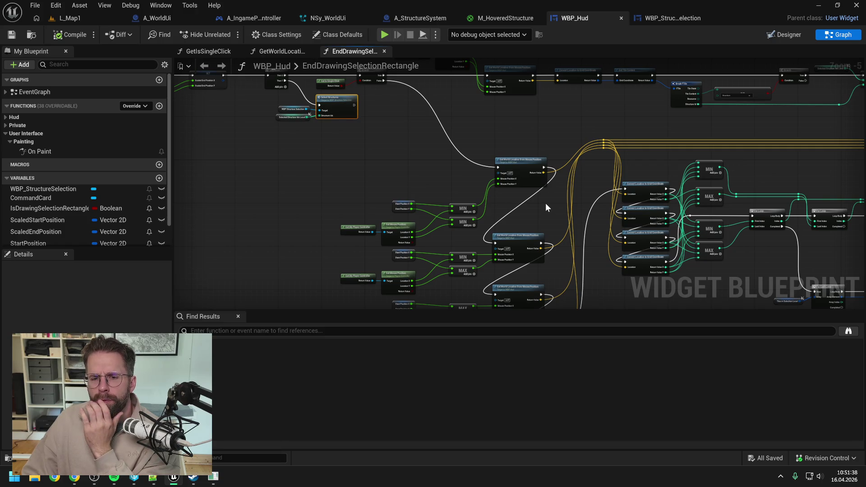
{"action": "mouse_move", "coordinate": [401, 161]}
{"action": "left_mouse_down"}
{"action": "mouse_move", "coordinate": [447, 196]}
{"action": "mouse_move", "coordinate": [267, 142]}
{"action": "left_mouse_up"}
{"action": "mouse_move", "coordinate": [672, 236]}
{"action": "left_mouse_down"}
{"action": "mouse_move", "coordinate": [559, 183]}
{"action": "mouse_move", "coordinate": [690, 196]}
{"action": "left_mouse_up"}
{"action": "mouse_move", "coordinate": [402, 151]}
{"action": "left_mouse_down"}
{"action": "mouse_move", "coordinate": [432, 145]}
{"action": "mouse_move", "coordinate": [495, 182]}
{"action": "left_mouse_up"}
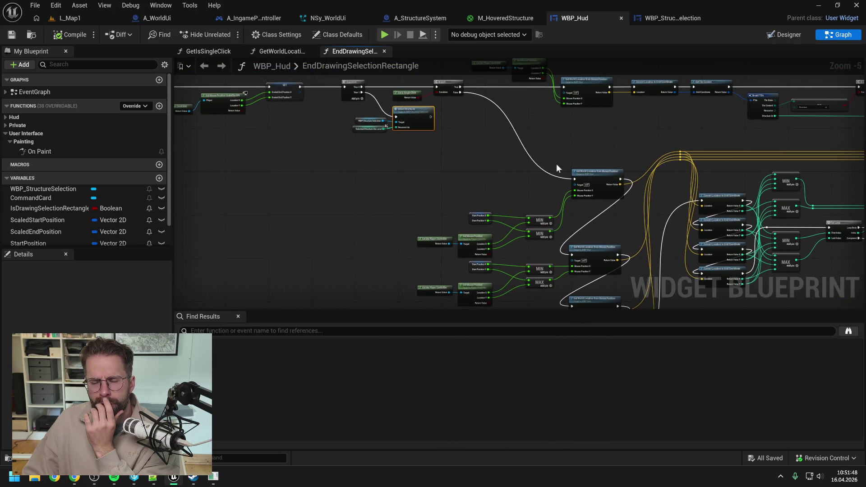
{"action": "left_click_drag", "start_coordinate": [600, 151], "coordinate": [567, 144]}
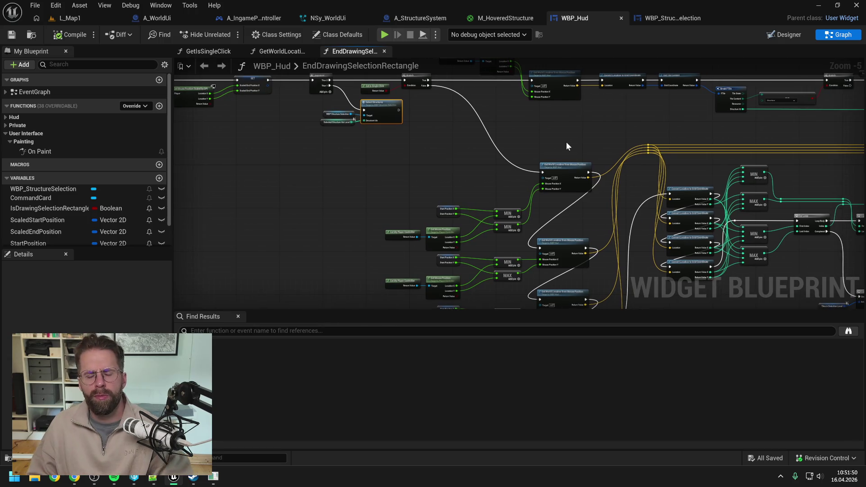
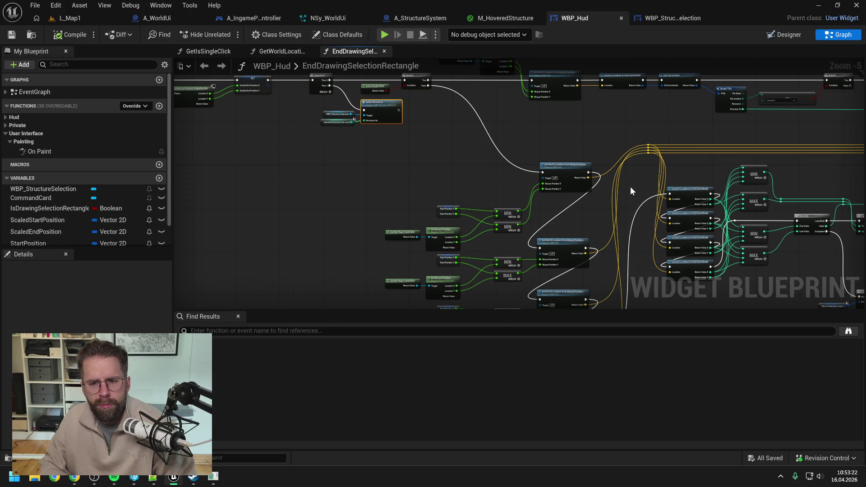
Step: Switch to the L_Map1 level and run a short play test
{"action": "left_click", "coordinate": [116, 18]}
{"action": "left_click", "coordinate": [227, 35]}
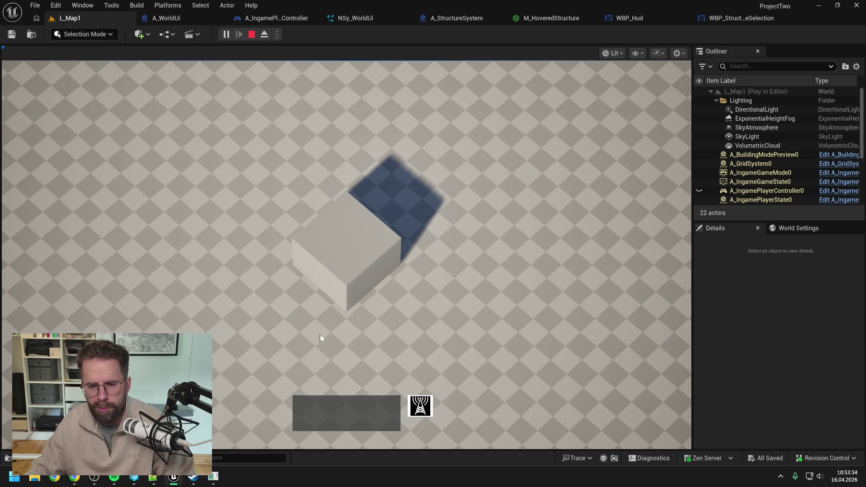
{"action": "key", "text": "Escape"}
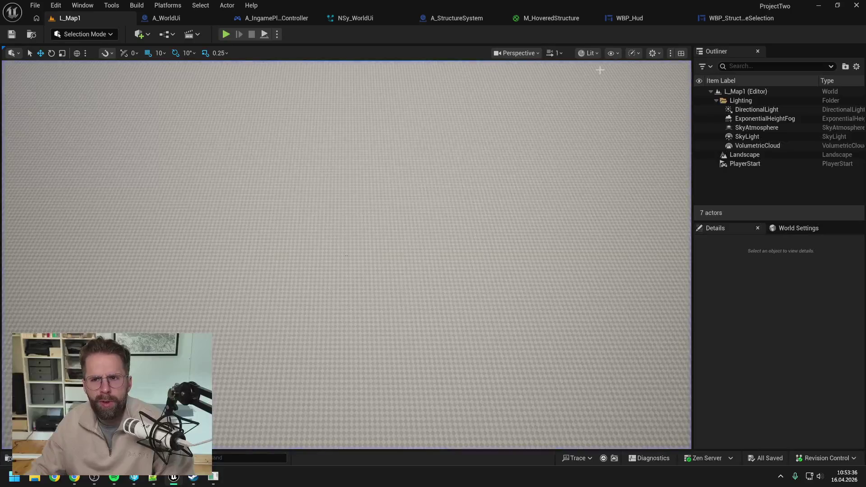
Step: Back in WBP_Hud, inspect EndDrawingSelectionRectangle's mouse position nodes and entry node
{"action": "left_click", "coordinate": [629, 19]}
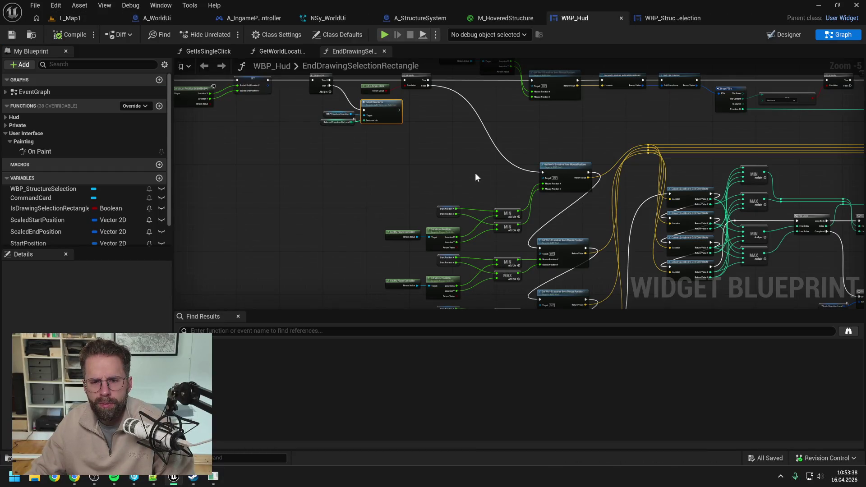
{"action": "scroll", "coordinate": [475, 178], "scroll_direction": "down", "scroll_amount": 1}
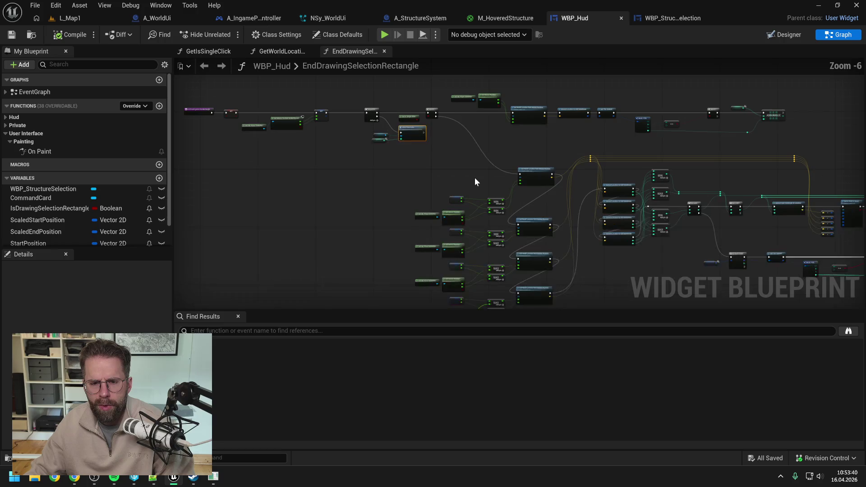
{"action": "scroll", "coordinate": [452, 172], "scroll_direction": "up", "scroll_amount": 3}
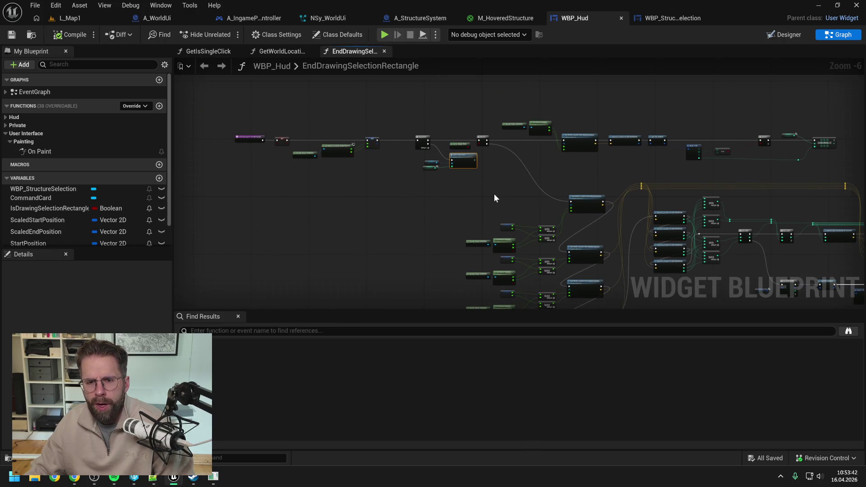
{"action": "left_click_drag", "start_coordinate": [370, 161], "coordinate": [480, 164]}
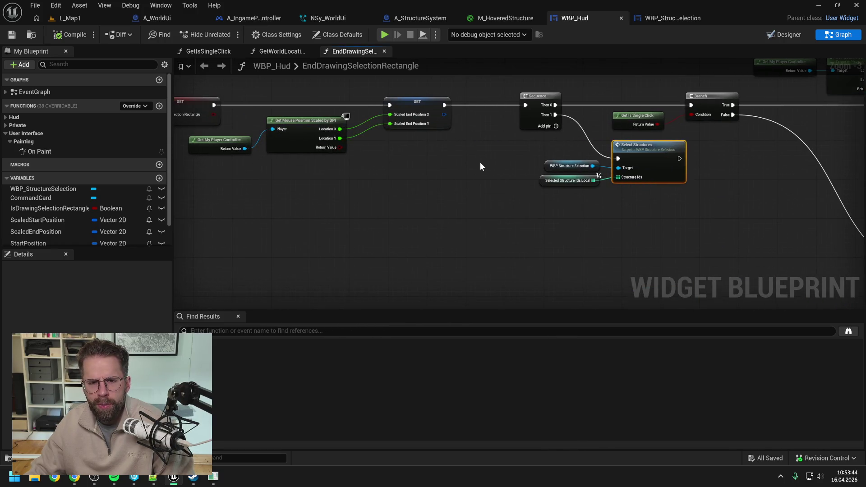
{"action": "scroll", "coordinate": [480, 166], "scroll_direction": "down", "scroll_amount": 1}
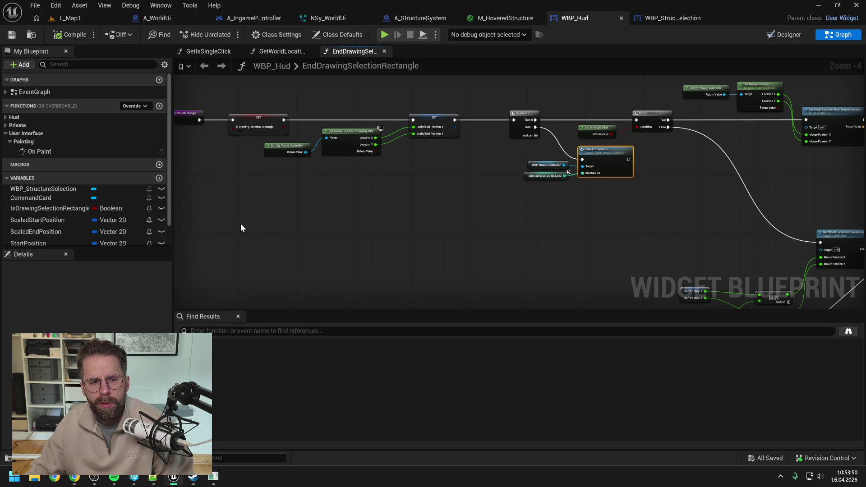
{"action": "left_click_drag", "start_coordinate": [227, 220], "coordinate": [283, 220]}
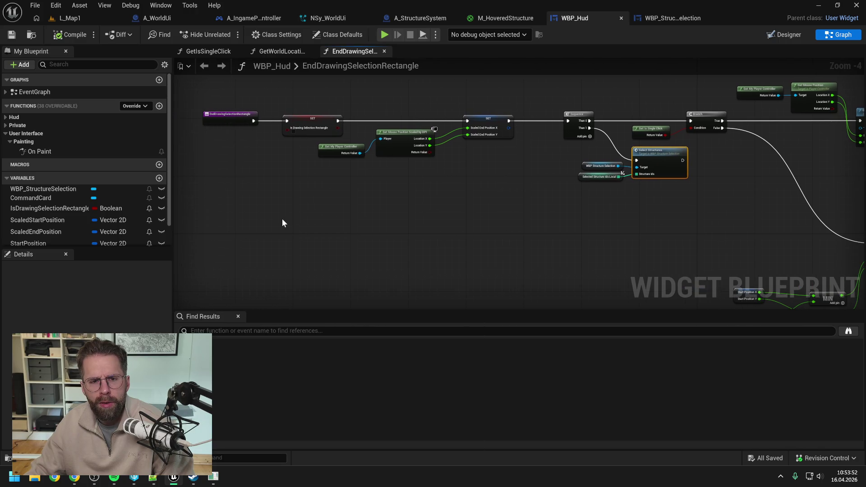
{"action": "left_click", "coordinate": [301, 193]}
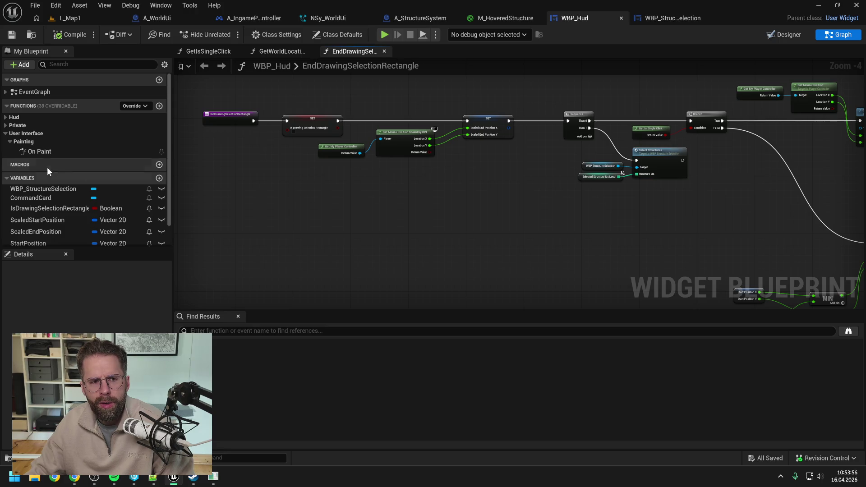
Step: Glance at WBP_Hud's On Paint function, then return to A_IngamePlayerController
{"action": "double_click", "coordinate": [44, 151]}
{"action": "scroll", "coordinate": [559, 136], "scroll_direction": "up", "scroll_amount": 1}
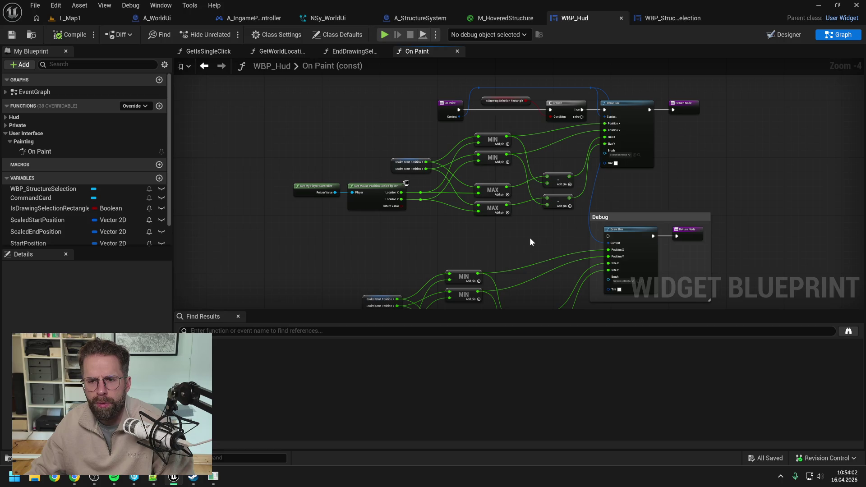
{"action": "left_click_drag", "start_coordinate": [528, 236], "coordinate": [513, 234]}
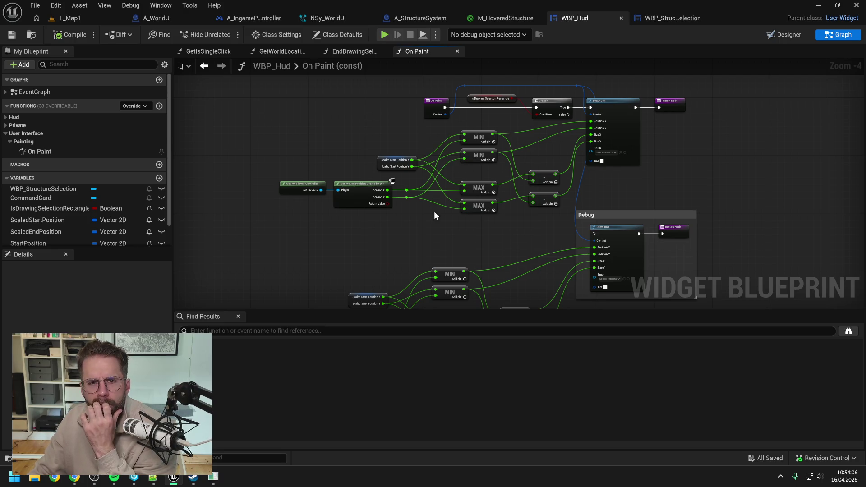
{"action": "left_click", "coordinate": [264, 17]}
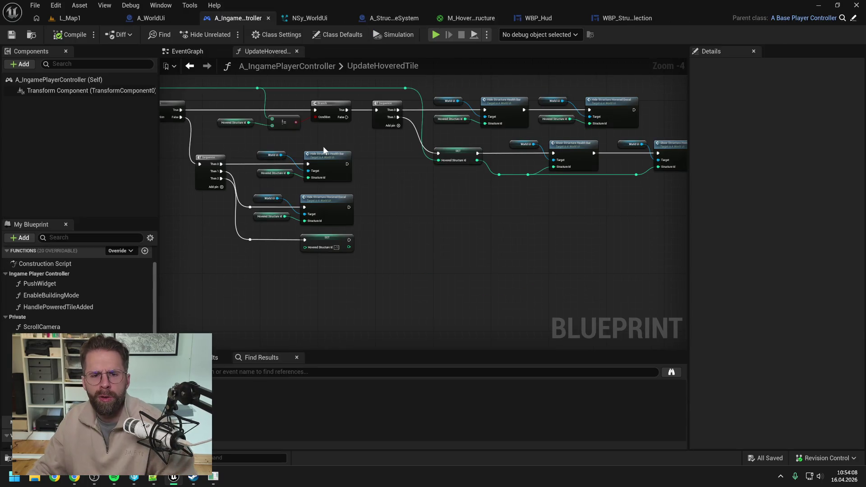
Step: Follow StartDrawingSelectionRectangle from the EventGraph's BuildingMode section through WBP_IngameLayout into WBP_Hud
{"action": "left_click", "coordinate": [187, 51]}
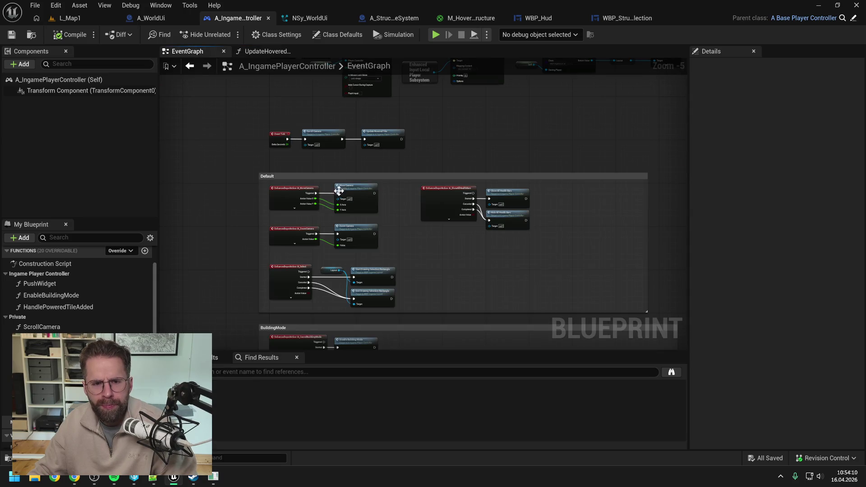
{"action": "scroll", "coordinate": [389, 234], "scroll_direction": "up", "scroll_amount": 2}
{"action": "left_click_drag", "start_coordinate": [389, 234], "coordinate": [450, 204]}
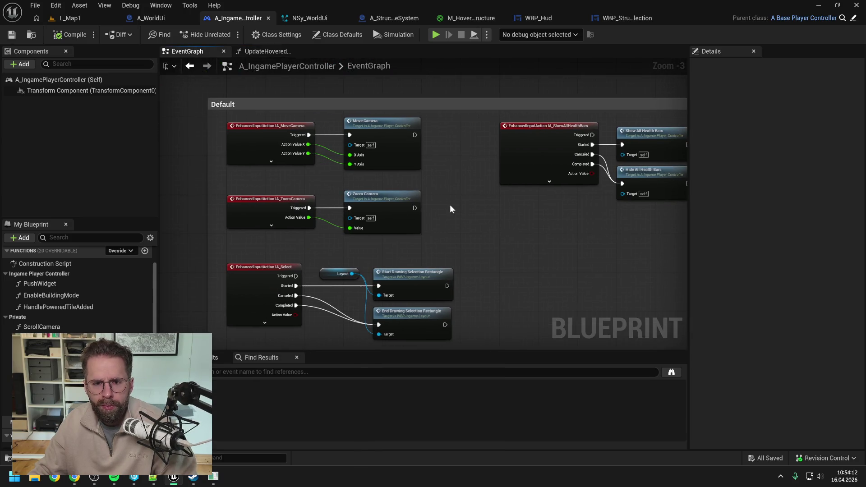
{"action": "left_click_drag", "start_coordinate": [451, 246], "coordinate": [396, 221]}
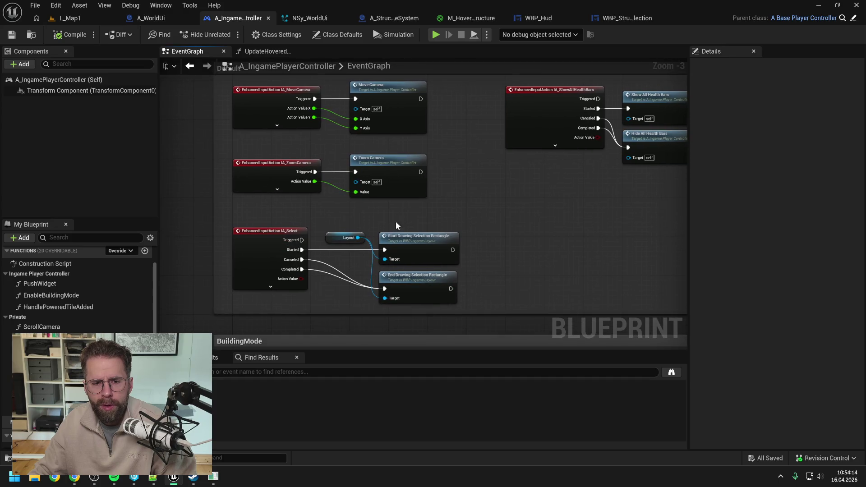
{"action": "left_click_drag", "start_coordinate": [445, 233], "coordinate": [444, 201]}
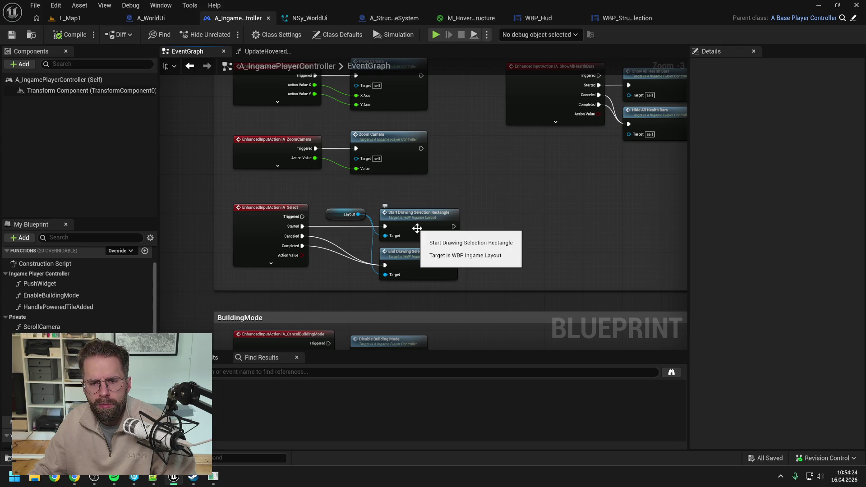
{"action": "double_click", "coordinate": [417, 228]}
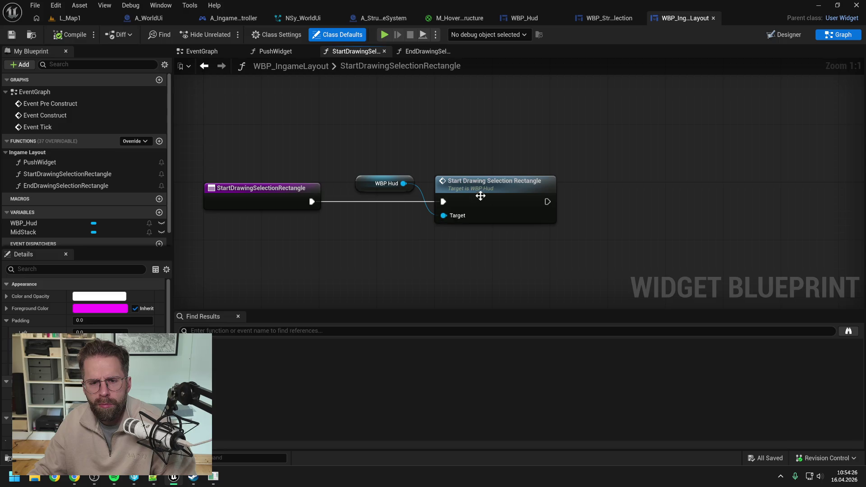
{"action": "double_click", "coordinate": [480, 196]}
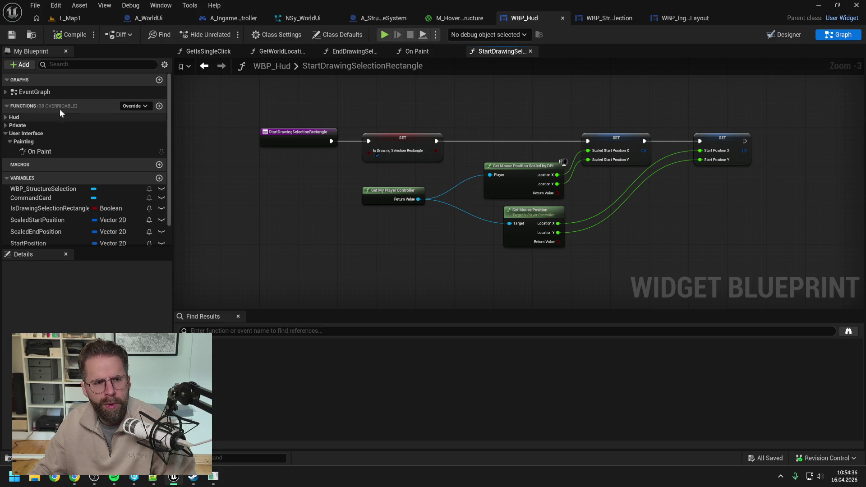
{"action": "left_click", "coordinate": [357, 51]}
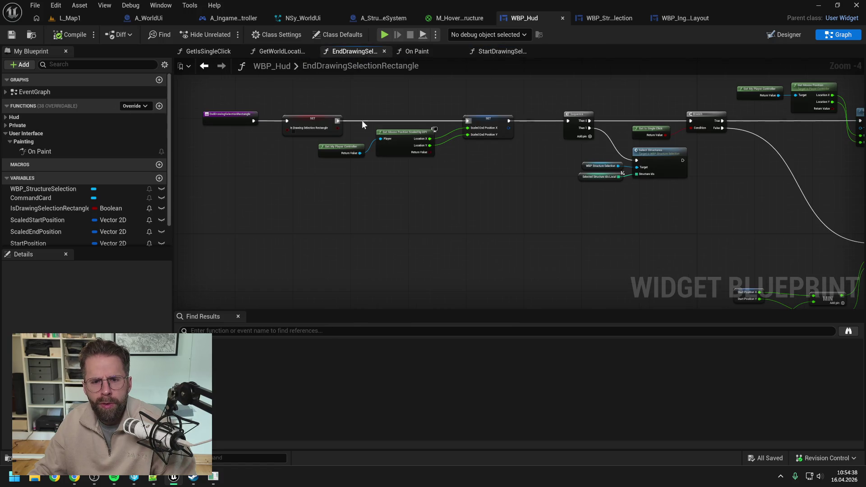
{"action": "left_click_drag", "start_coordinate": [585, 91], "coordinate": [430, 91]}
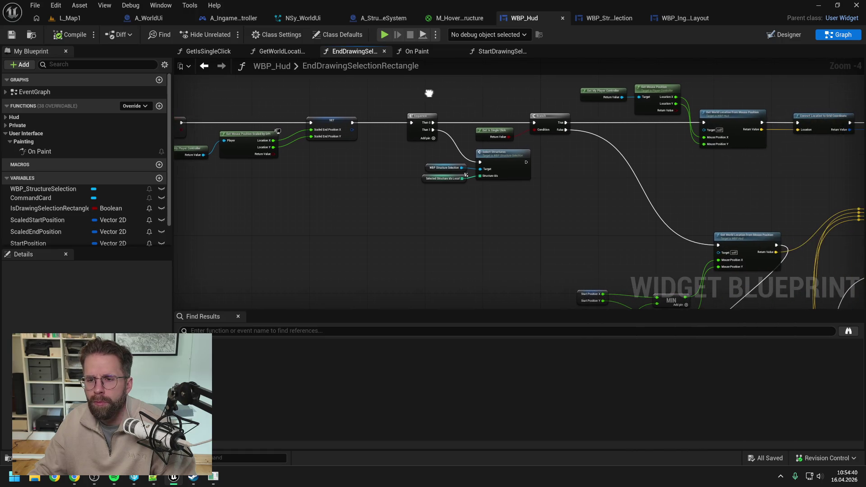
{"action": "left_click_drag", "start_coordinate": [499, 93], "coordinate": [401, 96]}
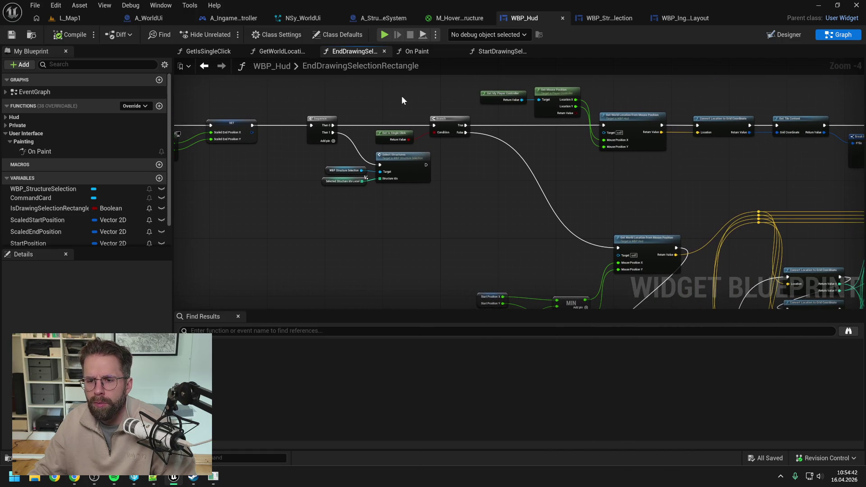
{"action": "double_click", "coordinate": [389, 133]}
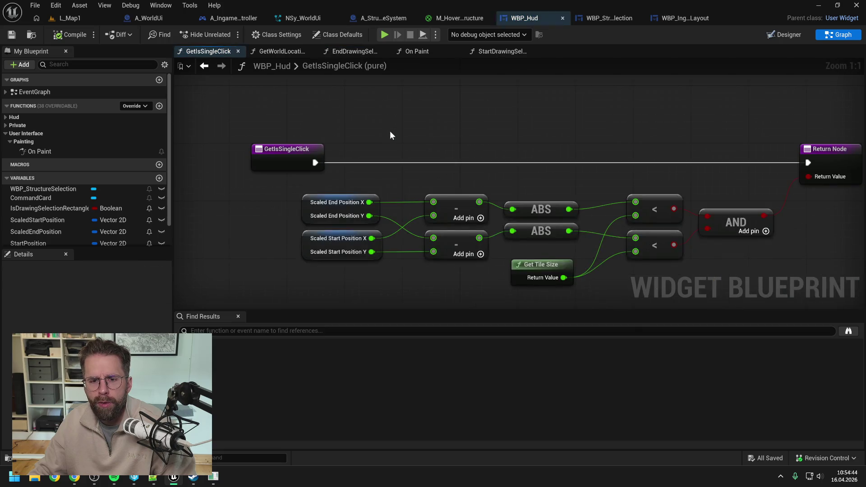
{"action": "scroll", "coordinate": [406, 133], "scroll_direction": "down", "scroll_amount": 1}
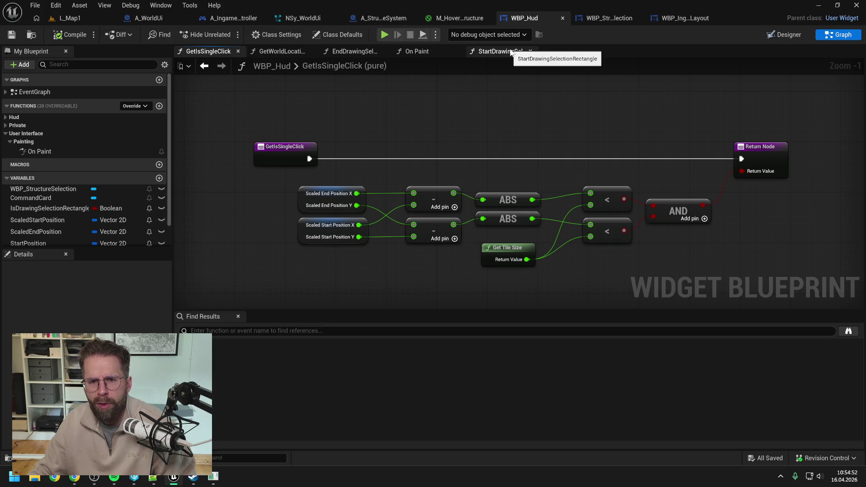
{"action": "left_click", "coordinate": [415, 51]}
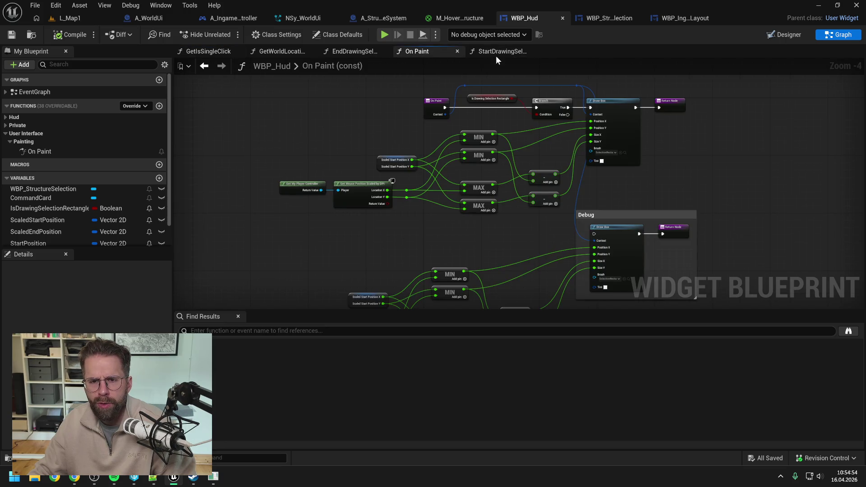
{"action": "left_click", "coordinate": [334, 51]}
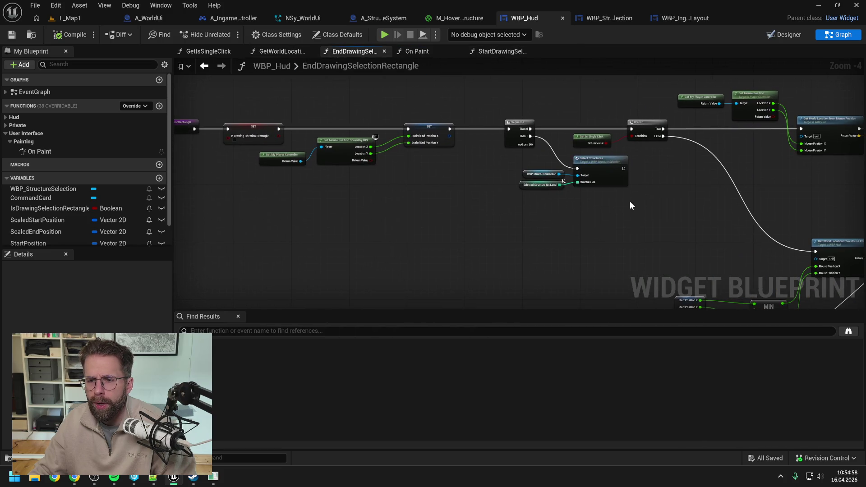
{"action": "mouse_move", "coordinate": [687, 197]}
{"action": "left_mouse_down"}
{"action": "mouse_move", "coordinate": [561, 188]}
{"action": "mouse_move", "coordinate": [561, 174]}
{"action": "mouse_move", "coordinate": [556, 180]}
{"action": "left_mouse_up"}
{"action": "left_click_drag", "start_coordinate": [721, 188], "coordinate": [522, 191]}
{"action": "left_click_drag", "start_coordinate": [609, 190], "coordinate": [551, 192]}
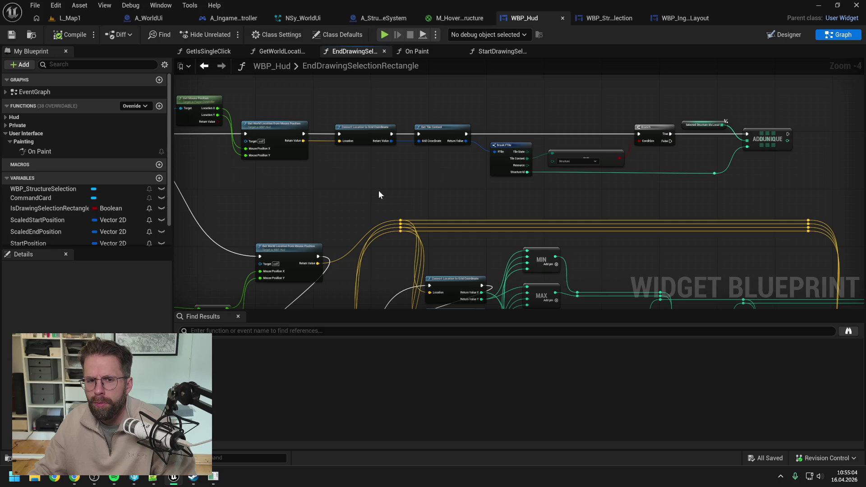
{"action": "left_click_drag", "start_coordinate": [378, 190], "coordinate": [508, 178]}
{"action": "left_click_drag", "start_coordinate": [435, 182], "coordinate": [546, 161]}
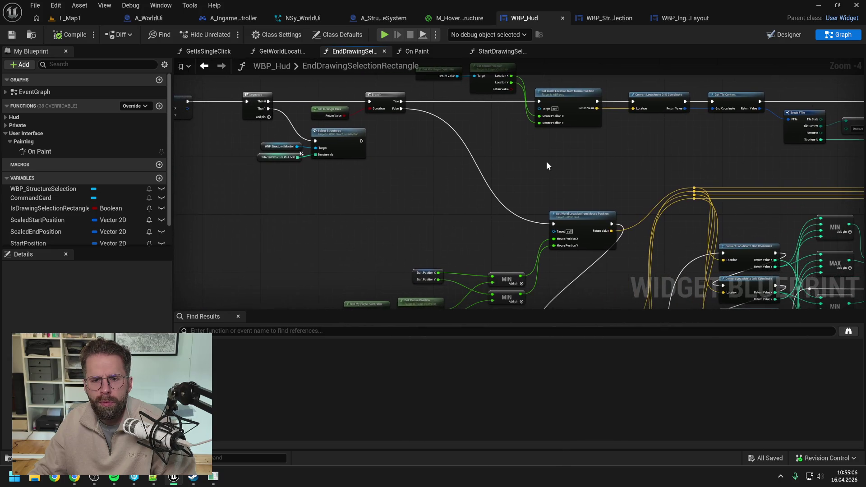
{"action": "left_click_drag", "start_coordinate": [379, 174], "coordinate": [492, 169]}
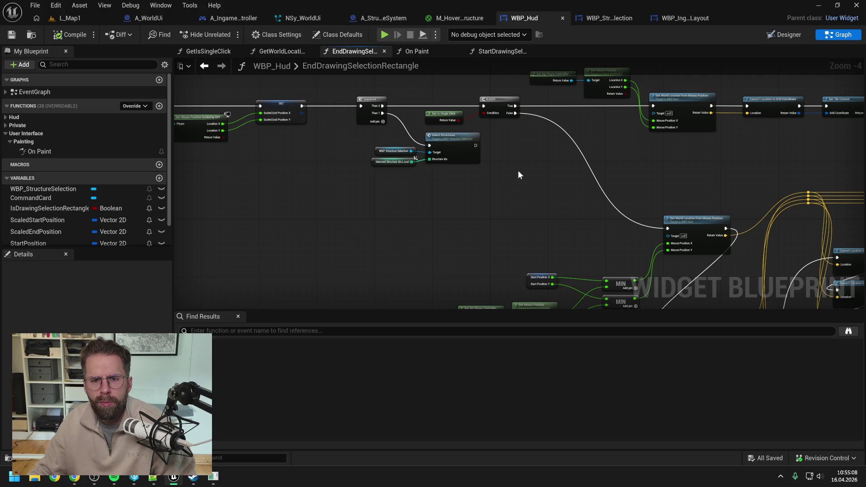
{"action": "left_click_drag", "start_coordinate": [528, 184], "coordinate": [525, 115]}
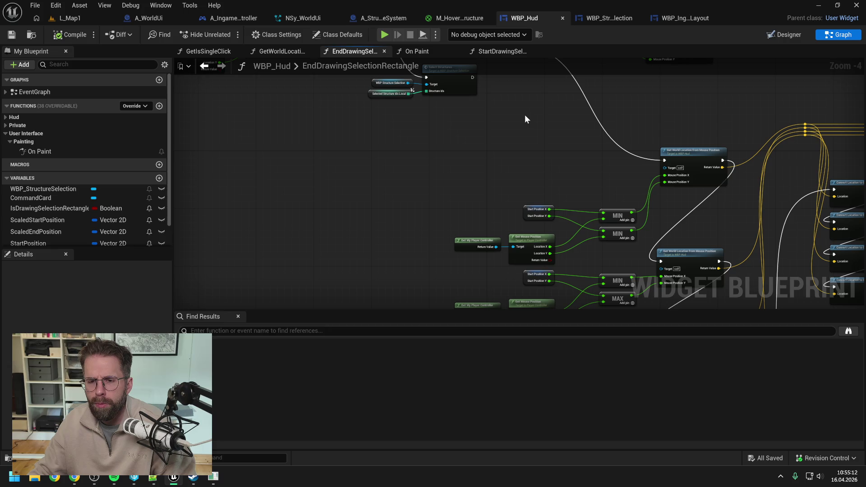
{"action": "scroll", "coordinate": [524, 115], "scroll_direction": "down", "scroll_amount": 1}
{"action": "left_click_drag", "start_coordinate": [524, 115], "coordinate": [589, 189]}
{"action": "scroll", "coordinate": [395, 157], "scroll_direction": "up", "scroll_amount": 1}
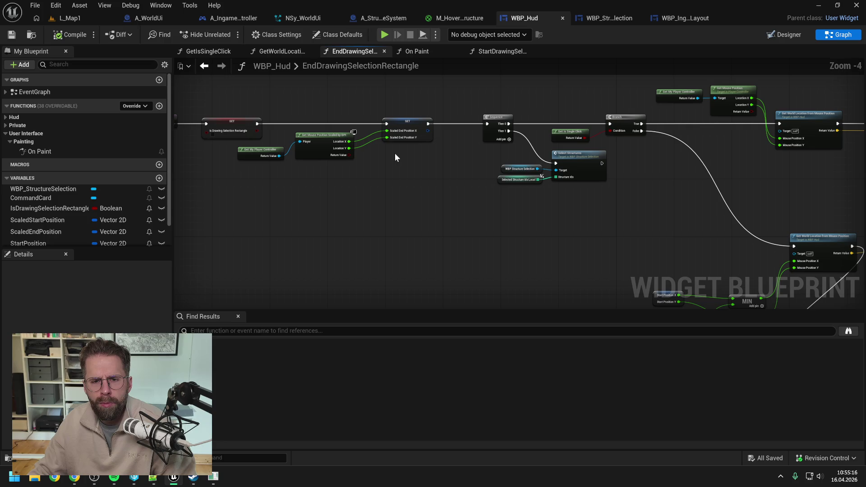
{"action": "mouse_move", "coordinate": [395, 153]}
{"action": "left_mouse_down"}
{"action": "mouse_move", "coordinate": [522, 175]}
{"action": "mouse_move", "coordinate": [411, 148]}
{"action": "mouse_move", "coordinate": [425, 95]}
{"action": "left_mouse_up"}
{"action": "mouse_move", "coordinate": [467, 162]}
{"action": "left_mouse_down"}
{"action": "mouse_move", "coordinate": [459, 74]}
{"action": "mouse_move", "coordinate": [392, 220]}
{"action": "mouse_move", "coordinate": [483, 188]}
{"action": "mouse_move", "coordinate": [454, 191]}
{"action": "mouse_move", "coordinate": [460, 253]}
{"action": "mouse_move", "coordinate": [584, 206]}
{"action": "left_mouse_up"}
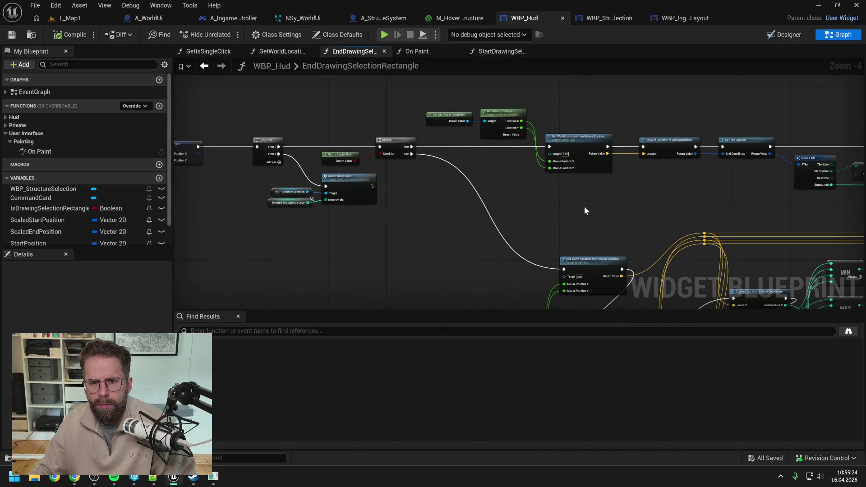
{"action": "double_click", "coordinate": [575, 142]}
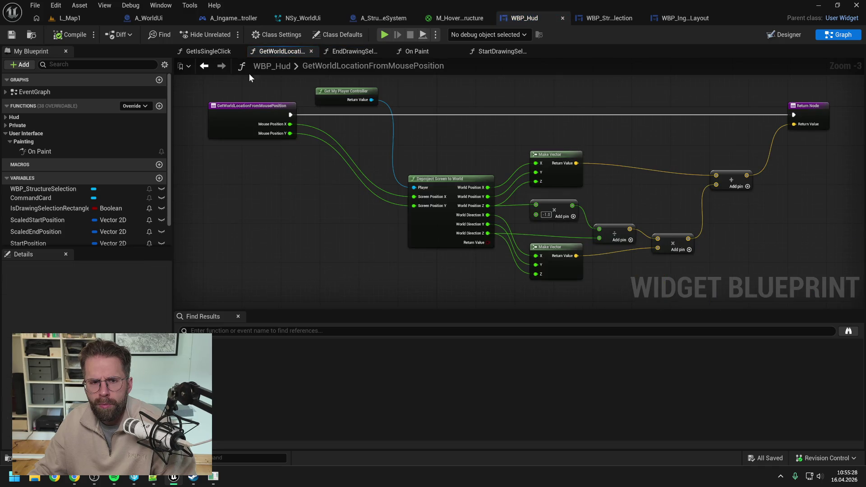
{"action": "left_click", "coordinate": [479, 52]}
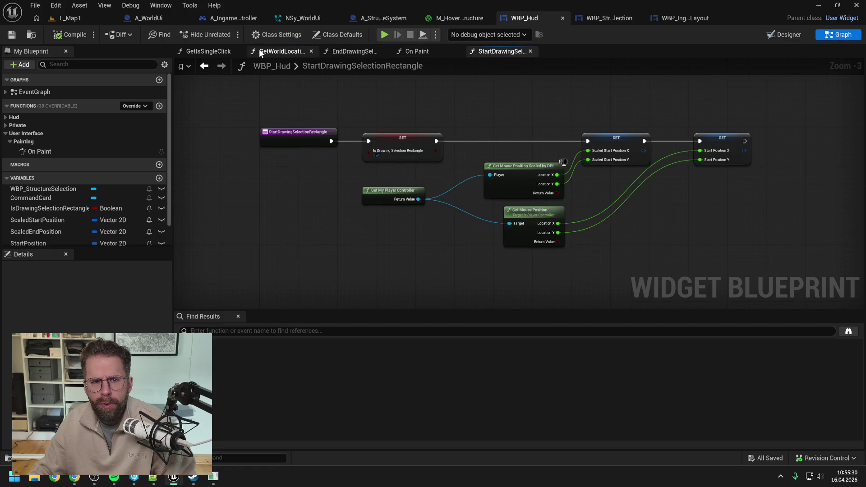
{"action": "left_click", "coordinate": [279, 51]}
{"action": "left_click", "coordinate": [335, 52]}
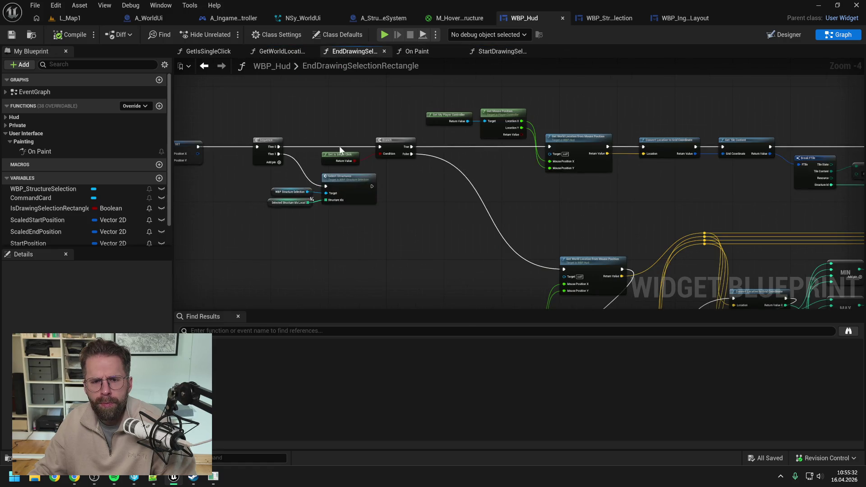
{"action": "scroll", "coordinate": [406, 126], "scroll_direction": "up", "scroll_amount": 1}
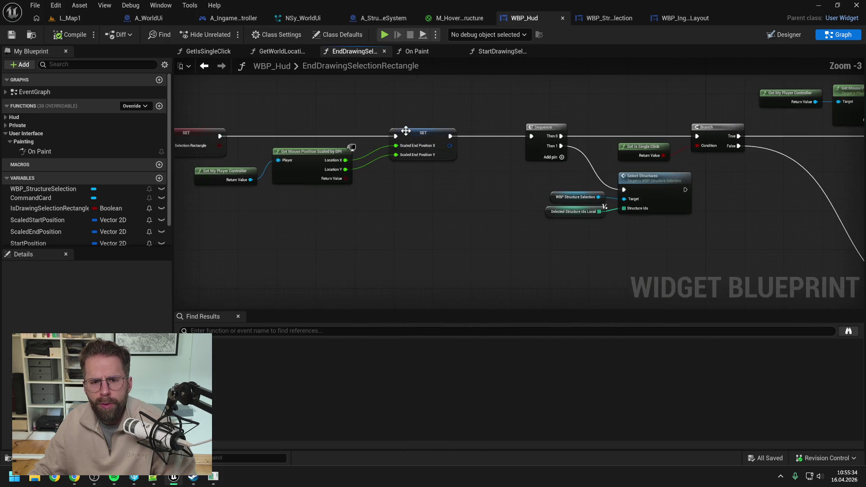
{"action": "right_click", "coordinate": [406, 134]}
{"action": "mouse_move", "coordinate": [451, 222]}
{"action": "left_click", "coordinate": [566, 227]}
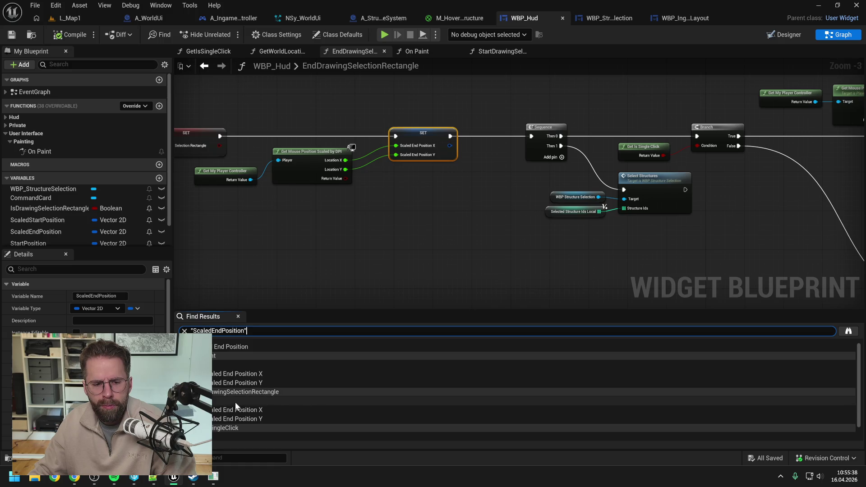
Step: Jump from Find Results to the ScaledEndPosition uses in On Paint and GetIsSingleClick
{"action": "left_click", "coordinate": [236, 377]}
{"action": "scroll", "coordinate": [512, 250], "scroll_direction": "down", "scroll_amount": 1}
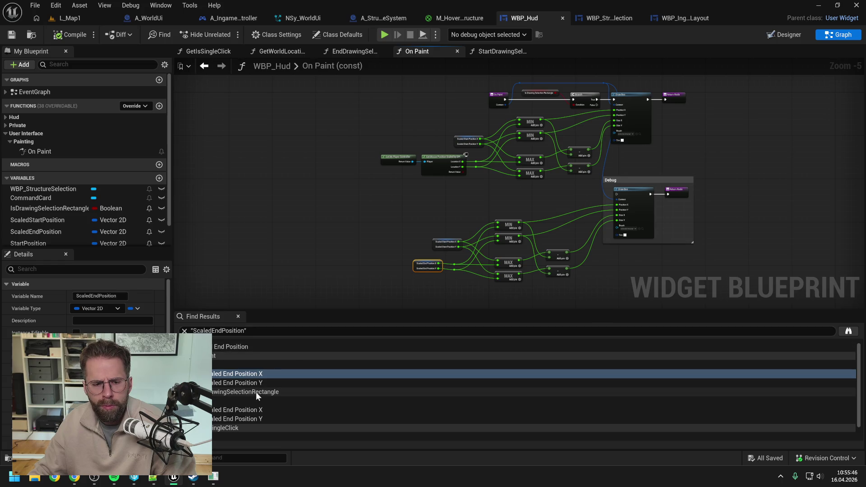
{"action": "scroll", "coordinate": [256, 392], "scroll_direction": "down", "scroll_amount": 1}
{"action": "left_click", "coordinate": [221, 419]}
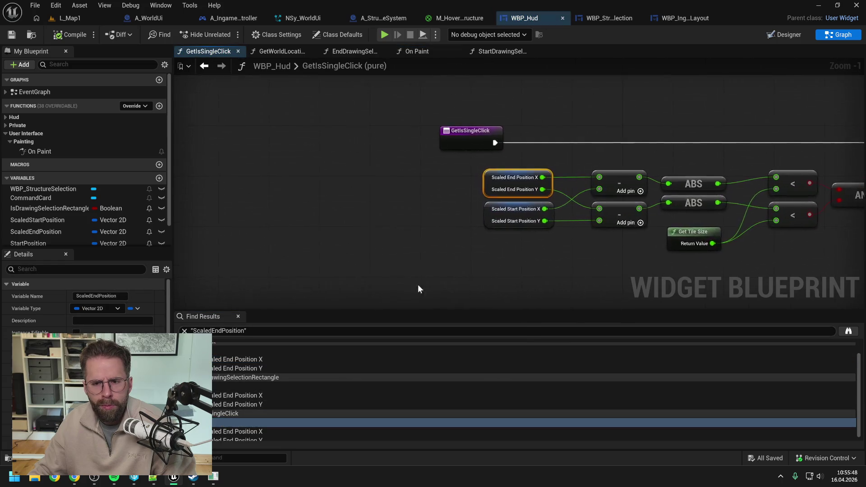
{"action": "scroll", "coordinate": [353, 245], "scroll_direction": "down", "scroll_amount": 2}
{"action": "left_click", "coordinate": [353, 241]}
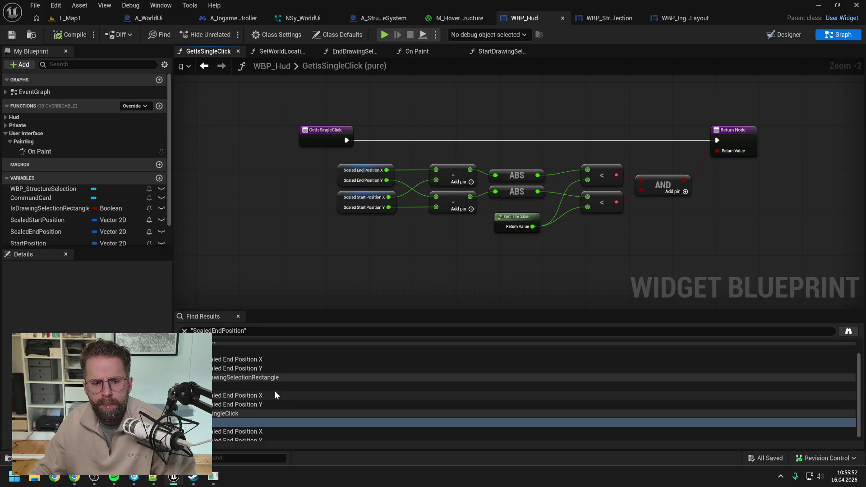
{"action": "scroll", "coordinate": [275, 391], "scroll_direction": "down", "scroll_amount": 1}
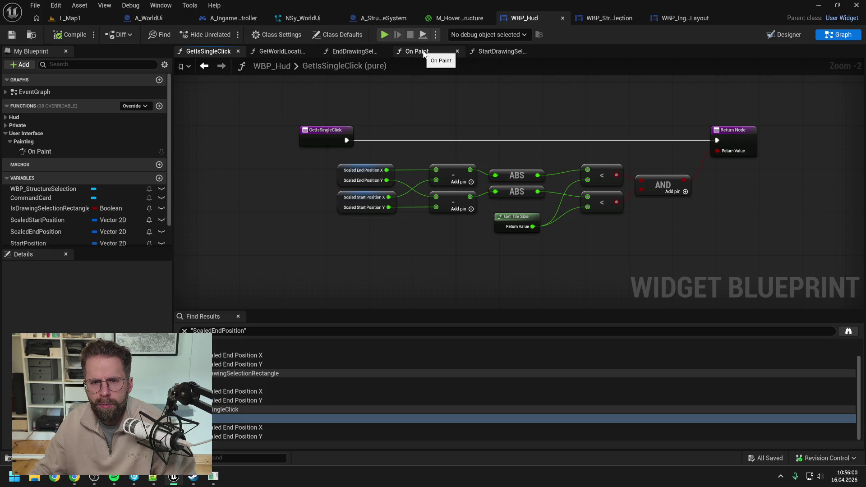
Step: Look over EndDrawingSelectionRectangle, then revisit the ScaledEndPosition use in GetIsSingleClick
{"action": "left_click", "coordinate": [359, 51]}
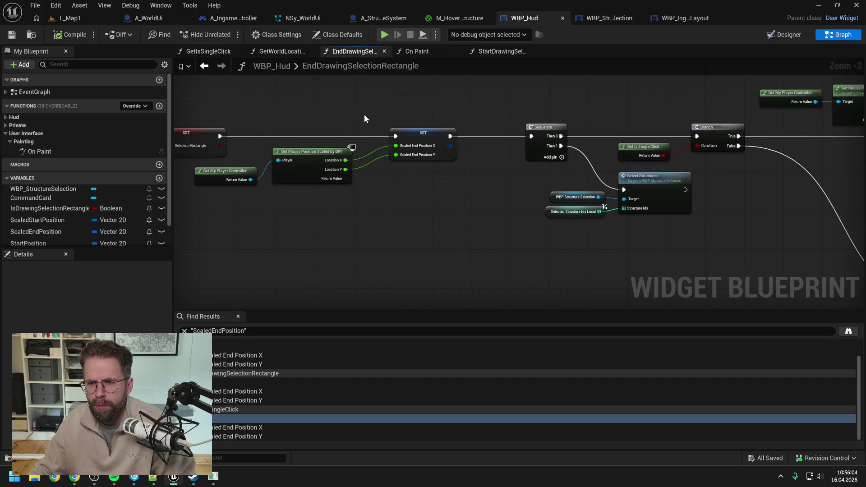
{"action": "scroll", "coordinate": [364, 115], "scroll_direction": "down", "scroll_amount": 1}
{"action": "mouse_move", "coordinate": [460, 106]}
{"action": "left_mouse_down"}
{"action": "mouse_move", "coordinate": [422, 100]}
{"action": "mouse_move", "coordinate": [429, 107]}
{"action": "left_mouse_up"}
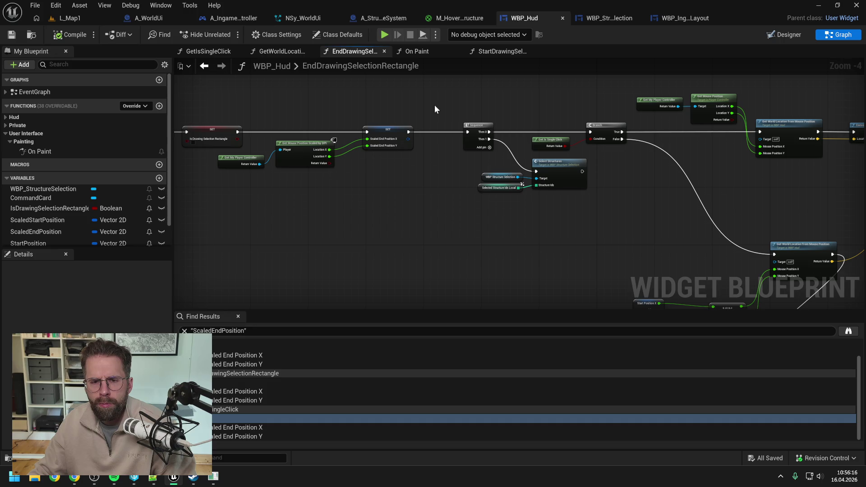
{"action": "left_click", "coordinate": [242, 428]}
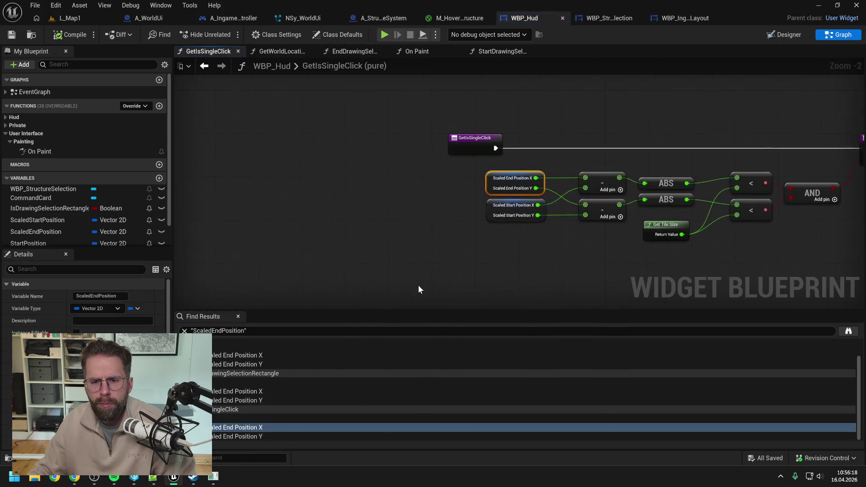
{"action": "left_click", "coordinate": [333, 253]}
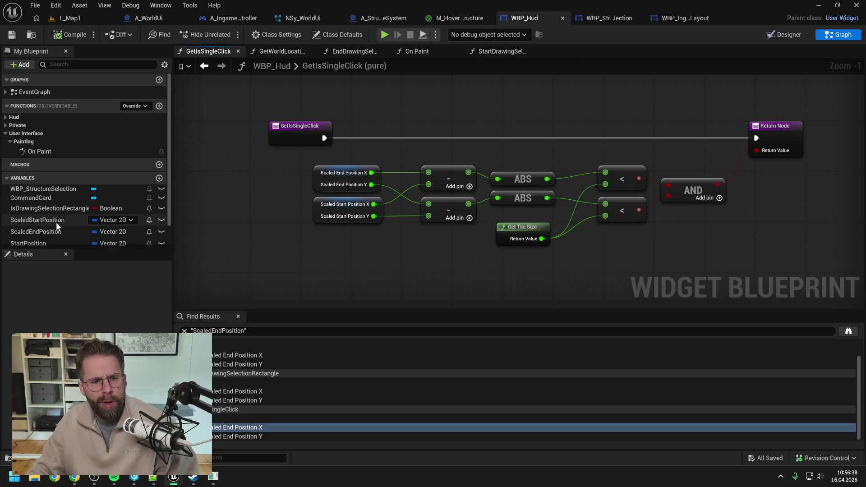
{"action": "scroll", "coordinate": [57, 225], "scroll_direction": "down", "scroll_amount": 1}
Step: Add a StartPosition getter to GetIsSingleClick and split it into X and Y pins
{"action": "mouse_move", "coordinate": [53, 228]}
{"action": "left_mouse_down"}
{"action": "mouse_move", "coordinate": [277, 208]}
{"action": "mouse_move", "coordinate": [217, 183]}
{"action": "left_mouse_up"}
{"action": "left_click", "coordinate": [245, 202]}
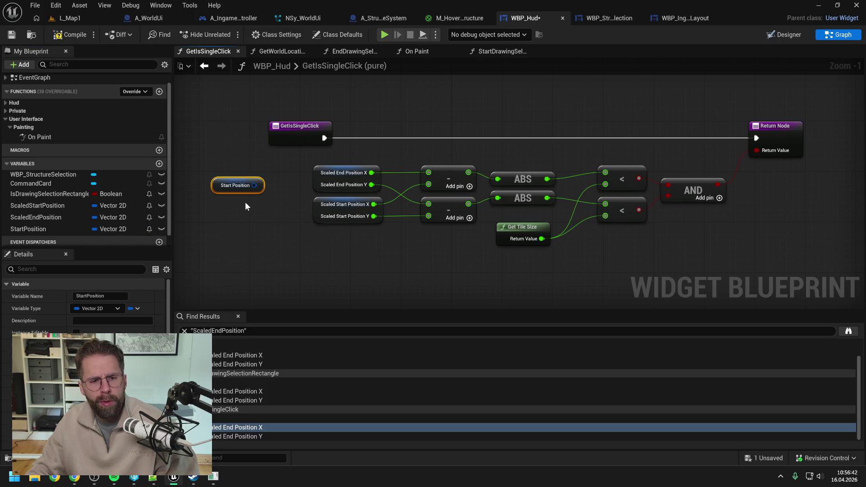
{"action": "right_click", "coordinate": [254, 186]}
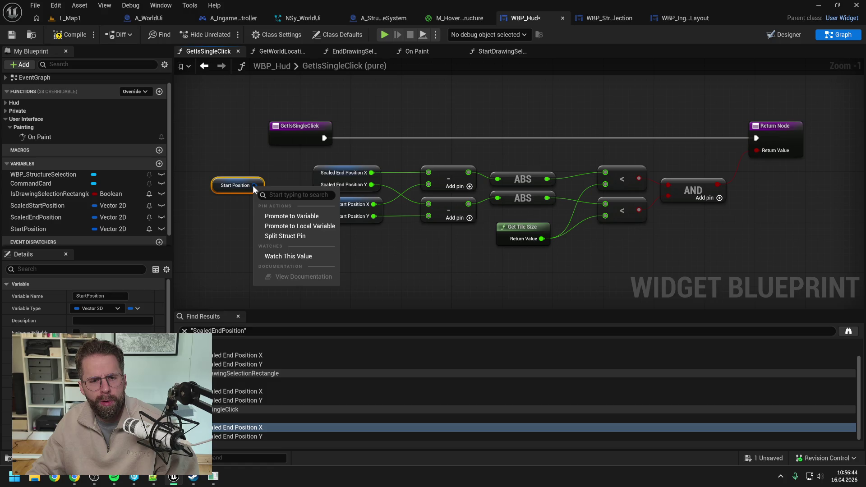
{"action": "left_click", "coordinate": [284, 236]}
Step: Wire Start Position X and Y into the two subtraction nodes and save WBP_Hud
{"action": "mouse_move", "coordinate": [257, 185]}
{"action": "left_mouse_down"}
{"action": "mouse_move", "coordinate": [320, 169]}
{"action": "mouse_move", "coordinate": [427, 172]}
{"action": "mouse_move", "coordinate": [413, 207]}
{"action": "mouse_move", "coordinate": [429, 204]}
{"action": "left_mouse_up"}
{"action": "left_click", "coordinate": [405, 121]}
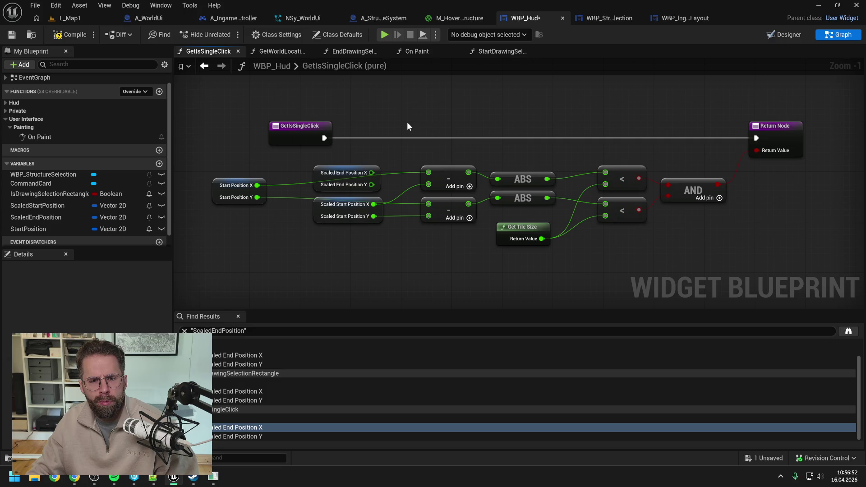
{"action": "left_click", "coordinate": [257, 186], "text": "alt"}
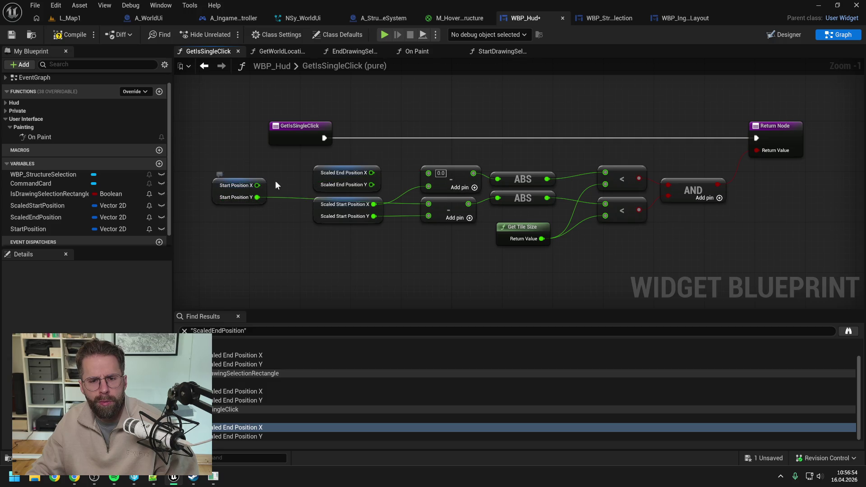
{"action": "key", "text": "ctrl+z"}
{"action": "key", "text": "ctrl+z"}
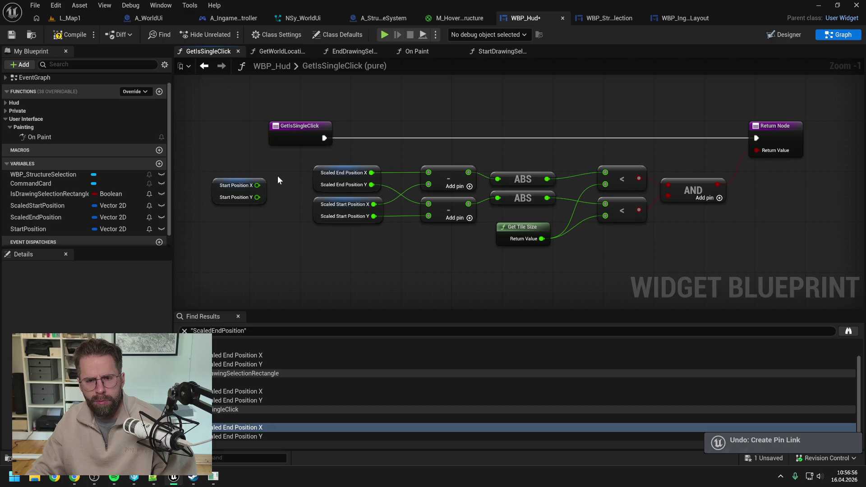
{"action": "mouse_move", "coordinate": [258, 185]}
{"action": "left_mouse_down"}
{"action": "mouse_move", "coordinate": [430, 184]}
{"action": "mouse_move", "coordinate": [418, 209]}
{"action": "mouse_move", "coordinate": [429, 216]}
{"action": "left_mouse_up"}
{"action": "left_click_drag", "start_coordinate": [240, 184], "coordinate": [244, 207]}
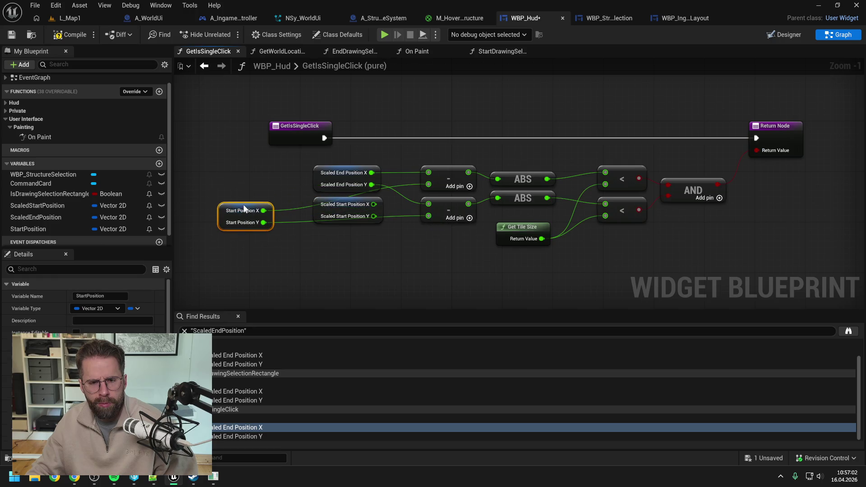
{"action": "left_click", "coordinate": [267, 174]}
{"action": "key", "text": "ctrl+s"}
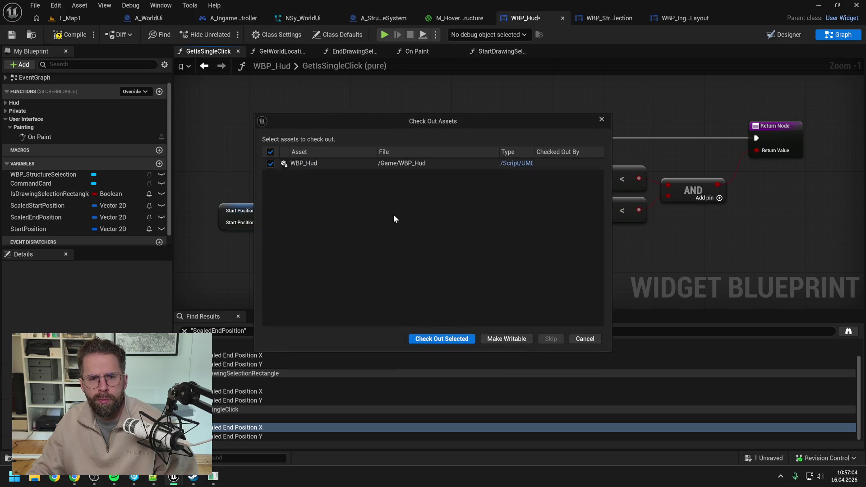
Step: Confirm the WBP_Hud check-out and locate the Get Mouse Position nodes in EndDrawingSelectionRectangle
{"action": "left_click", "coordinate": [445, 340]}
{"action": "left_click", "coordinate": [424, 49]}
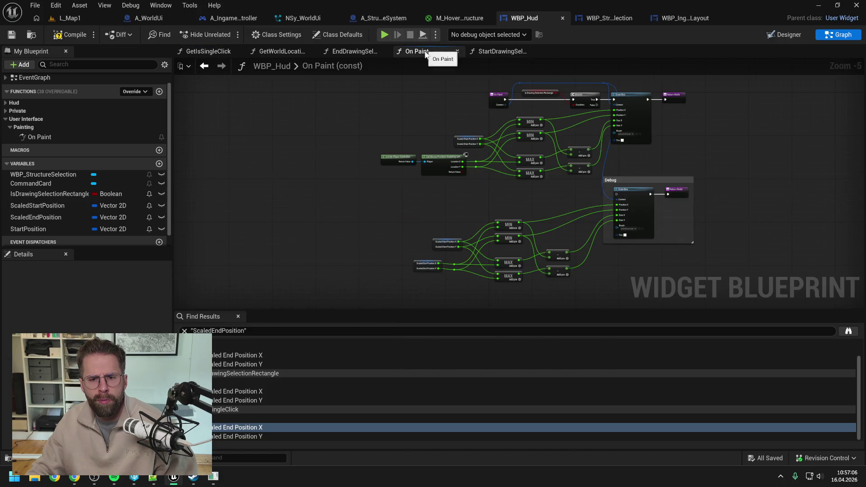
{"action": "scroll", "coordinate": [447, 245], "scroll_direction": "up", "scroll_amount": 2}
{"action": "scroll", "coordinate": [454, 199], "scroll_direction": "down", "scroll_amount": 1}
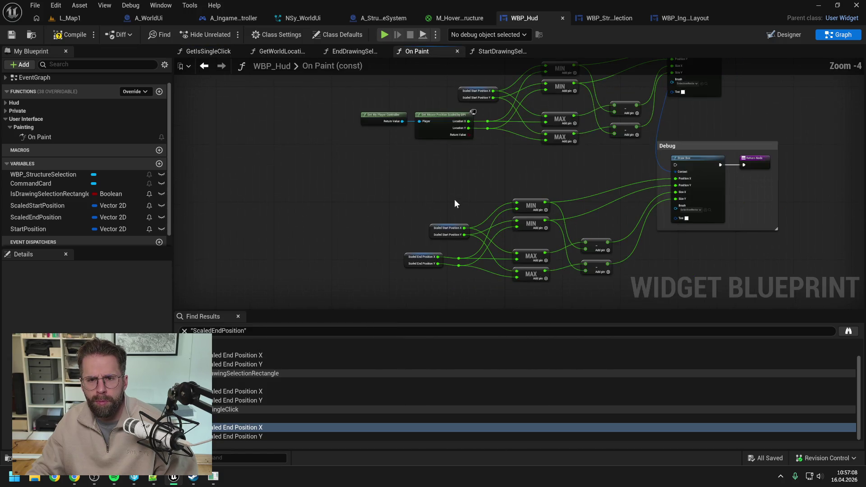
{"action": "left_click", "coordinate": [357, 51]}
{"action": "mouse_move", "coordinate": [455, 162]}
{"action": "left_mouse_down"}
{"action": "mouse_move", "coordinate": [442, 149]}
{"action": "mouse_move", "coordinate": [456, 173]}
{"action": "mouse_move", "coordinate": [413, 163]}
{"action": "mouse_move", "coordinate": [510, 180]}
{"action": "left_mouse_up"}
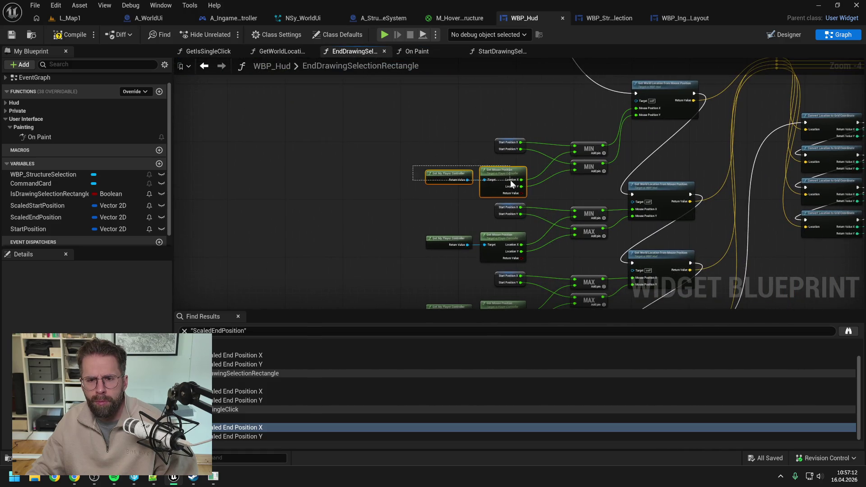
Step: Paste the Get My Player Controller and Get Mouse Position nodes into GetIsSingleClick
{"action": "left_click", "coordinate": [503, 51]}
{"action": "left_click", "coordinate": [425, 52]}
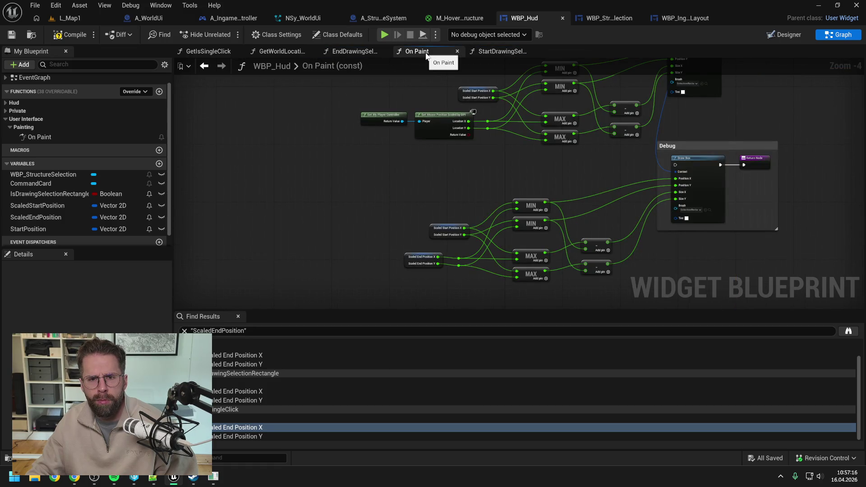
{"action": "left_click", "coordinate": [342, 49]}
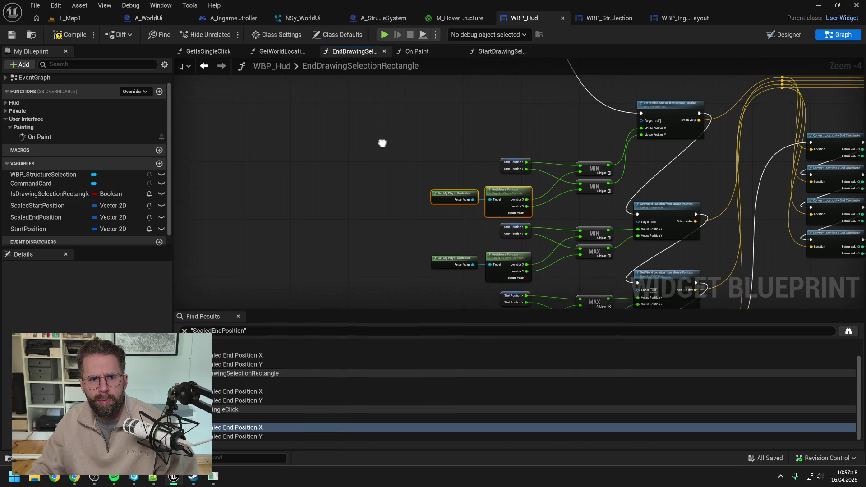
{"action": "left_click", "coordinate": [212, 48]}
{"action": "key", "text": "ctrl+v"}
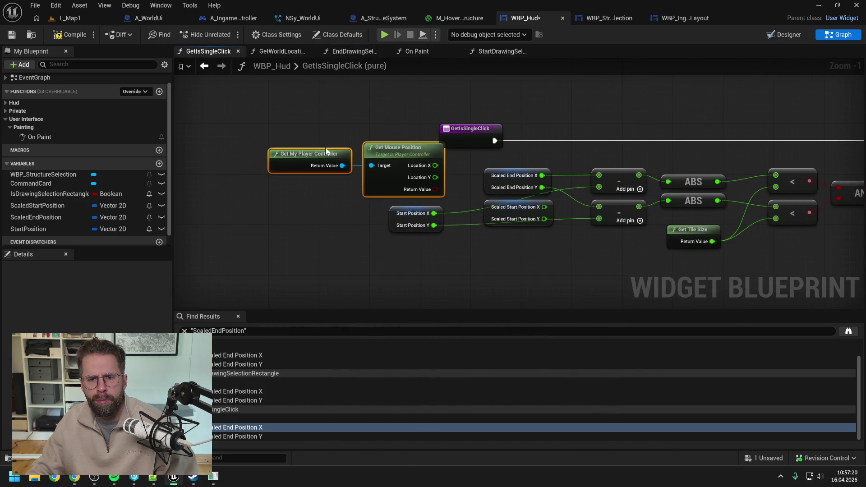
{"action": "mouse_move", "coordinate": [464, 176]}
{"action": "left_mouse_down"}
{"action": "mouse_move", "coordinate": [405, 177]}
{"action": "mouse_move", "coordinate": [397, 155]}
{"action": "mouse_move", "coordinate": [555, 153]}
{"action": "mouse_move", "coordinate": [509, 146]}
{"action": "left_mouse_up"}
Step: Wire the mouse position's Location X and Y into the two subtractions
{"action": "mouse_move", "coordinate": [516, 146]}
{"action": "left_mouse_down"}
{"action": "mouse_move", "coordinate": [423, 172]}
{"action": "mouse_move", "coordinate": [415, 164]}
{"action": "left_mouse_up"}
{"action": "key", "text": "Escape"}
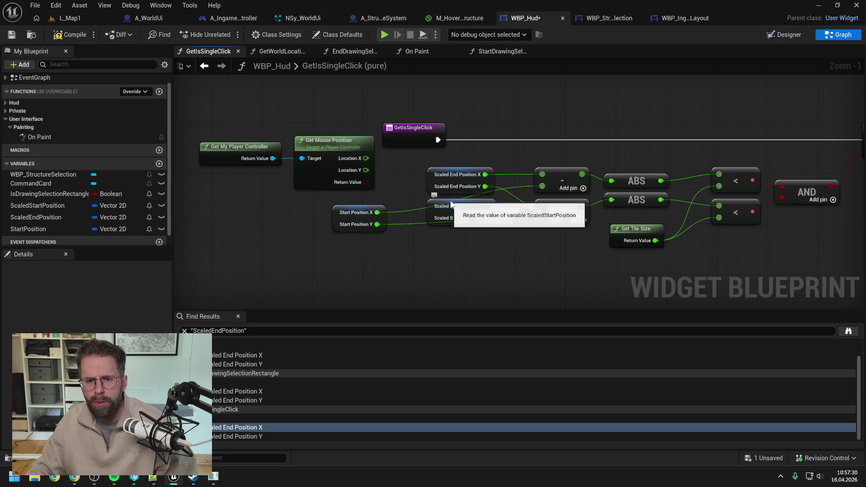
{"action": "left_click_drag", "start_coordinate": [447, 202], "coordinate": [448, 232]}
{"action": "left_click", "coordinate": [403, 183]}
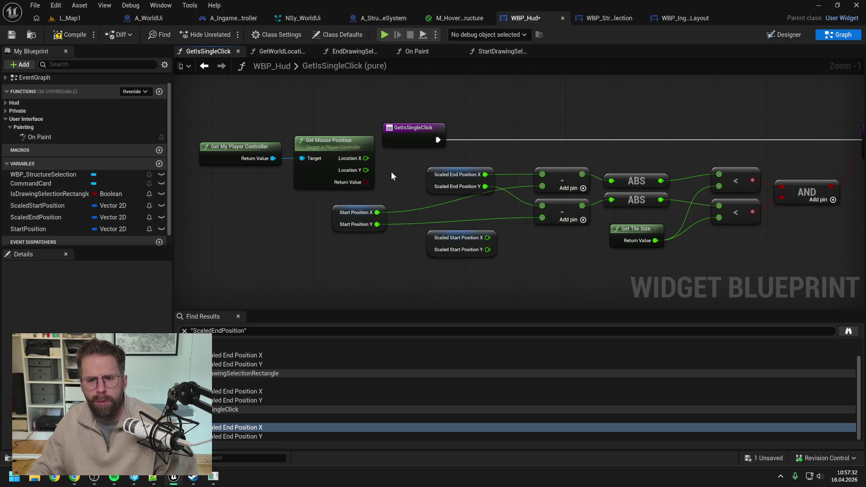
{"action": "mouse_move", "coordinate": [366, 158]}
{"action": "left_mouse_down"}
{"action": "mouse_move", "coordinate": [541, 159]}
{"action": "mouse_move", "coordinate": [543, 174]}
{"action": "left_mouse_up"}
{"action": "left_click_drag", "start_coordinate": [366, 170], "coordinate": [542, 206]}
Step: Compile and save WBP_Hud and start a play test of the level
{"action": "left_click", "coordinate": [76, 34]}
{"action": "left_click", "coordinate": [104, 18]}
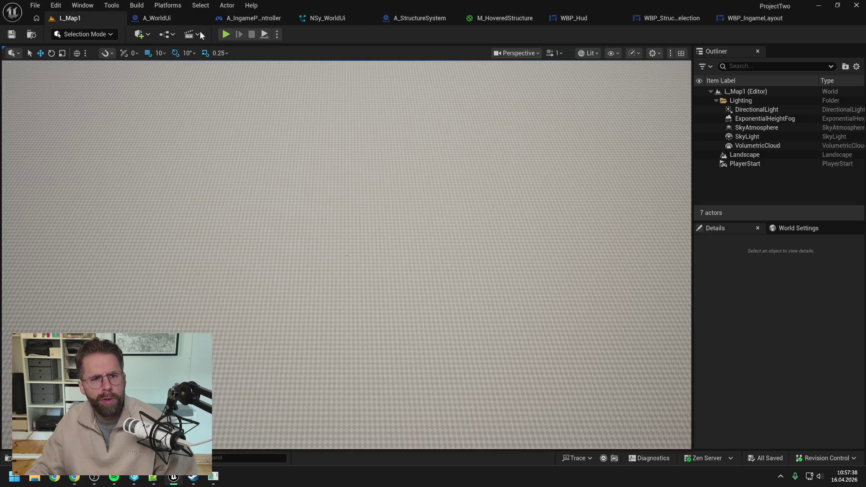
{"action": "left_click", "coordinate": [226, 35]}
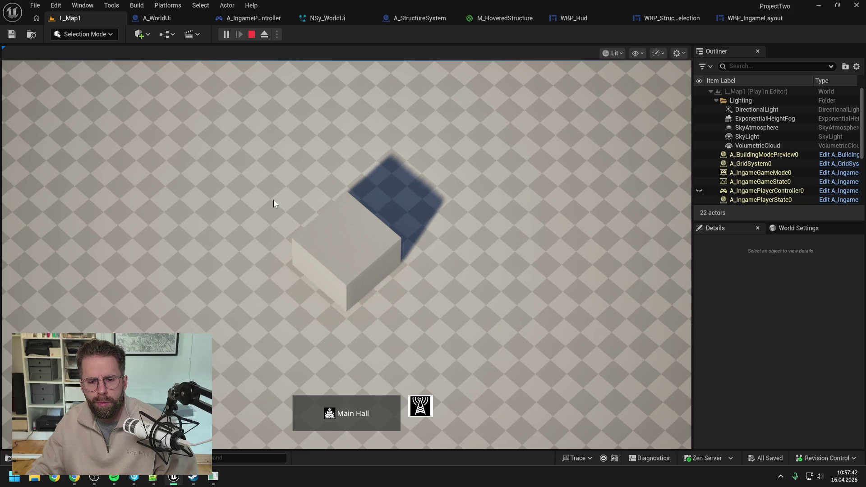
Step: Test single clicks on the Main Hall and place a Power Grid Generator beside it
{"action": "left_click", "coordinate": [338, 238]}
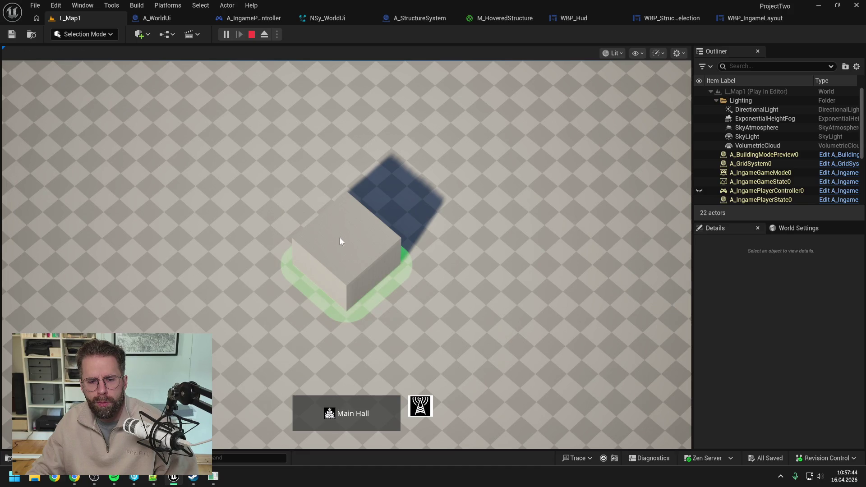
{"action": "left_click", "coordinate": [445, 262]}
{"action": "left_click", "coordinate": [380, 255]}
{"action": "left_click", "coordinate": [449, 252]}
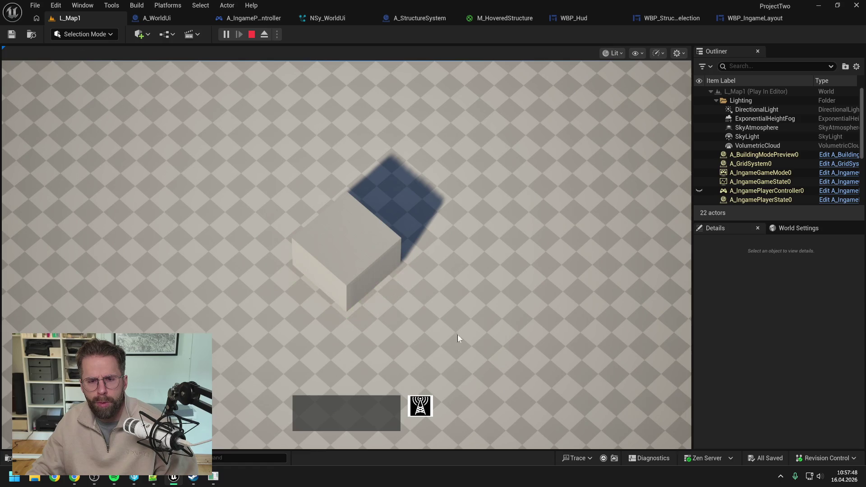
{"action": "left_click", "coordinate": [424, 416]}
{"action": "left_click", "coordinate": [499, 235]}
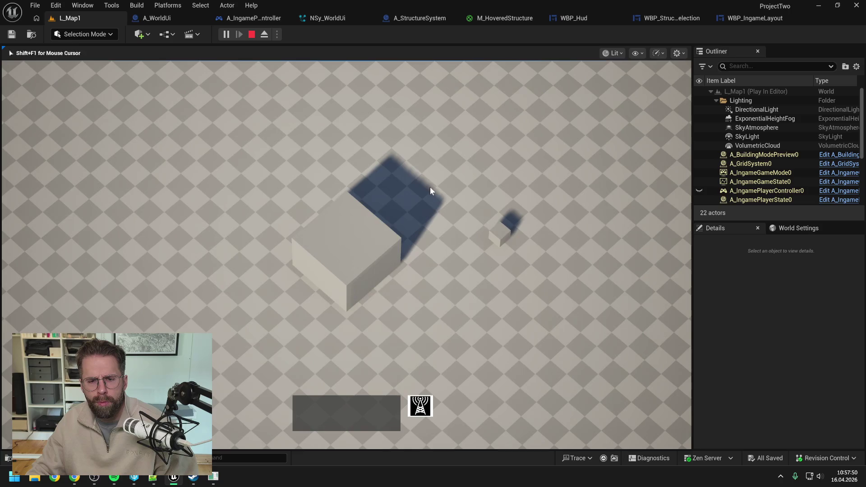
{"action": "left_click", "coordinate": [367, 254]}
{"action": "left_click", "coordinate": [405, 194]}
{"action": "left_click", "coordinate": [503, 234]}
Step: Drag a selection rectangle over the Main Hall, then stop the test and return to WBP_Hud
{"action": "left_click", "coordinate": [465, 219]}
{"action": "left_click_drag", "start_coordinate": [394, 200], "coordinate": [216, 319]}
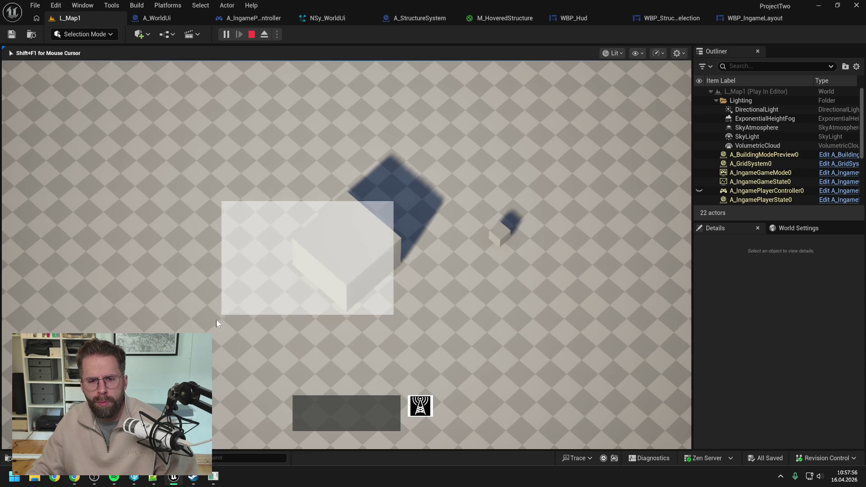
{"action": "left_click", "coordinate": [246, 221]}
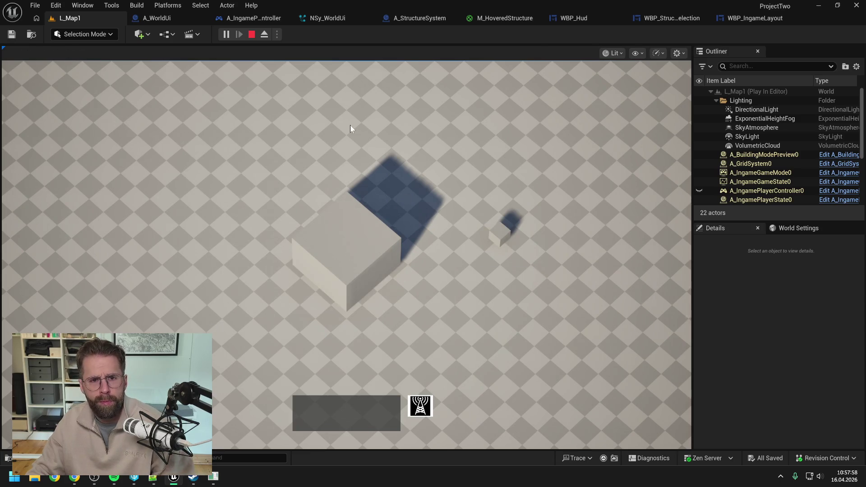
{"action": "key", "text": "Escape"}
{"action": "left_click", "coordinate": [569, 18]}
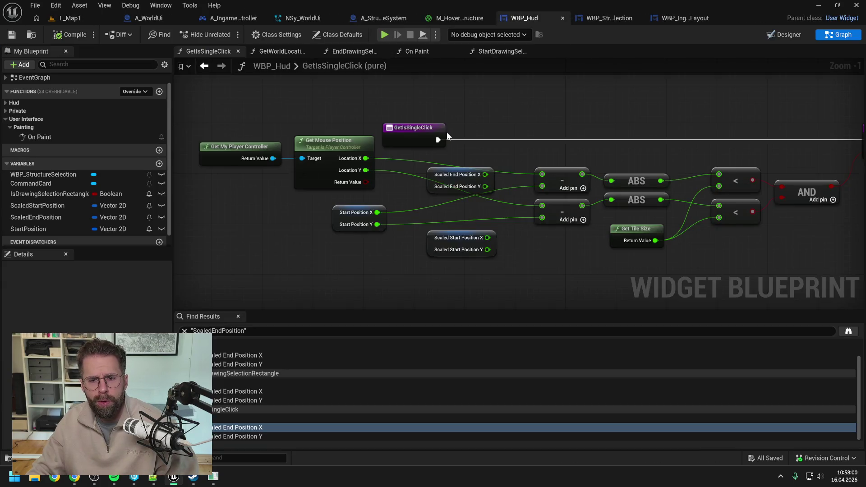
Step: Undo GetIsSingleClick's changes back to the Scaled Start/End Position version
{"action": "left_click", "coordinate": [472, 173]}
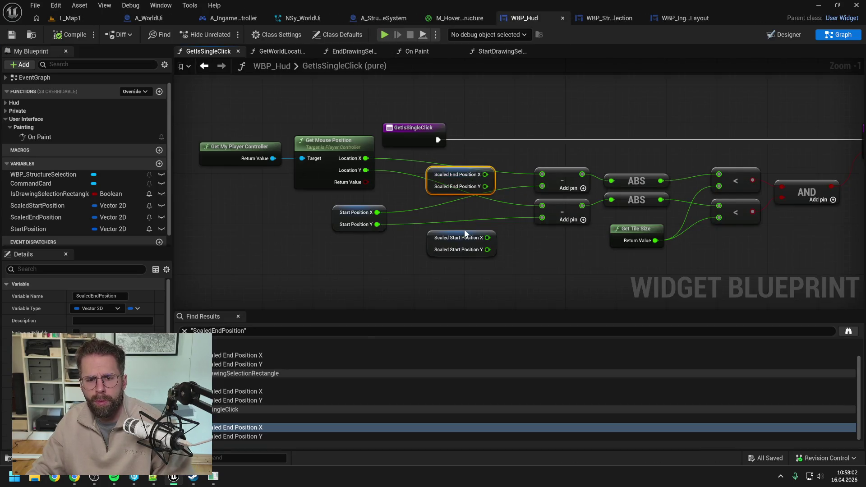
{"action": "key", "text": "ctrl+z"}
{"action": "key", "text": "ctrl+z"}
{"action": "left_click_drag", "start_coordinate": [359, 217], "coordinate": [445, 235]}
{"action": "mouse_move", "coordinate": [333, 150]}
{"action": "left_mouse_down"}
{"action": "mouse_move", "coordinate": [457, 177]}
{"action": "mouse_move", "coordinate": [451, 169]}
{"action": "left_mouse_up"}
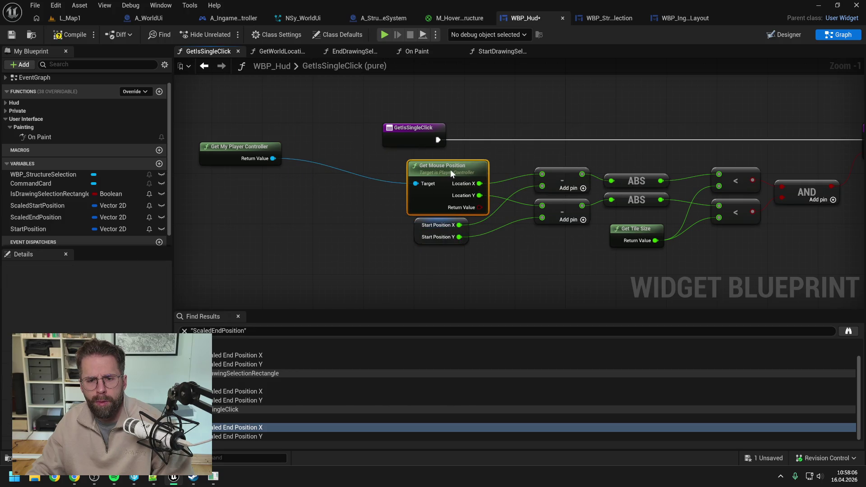
{"action": "key", "text": "ctrl+z"}
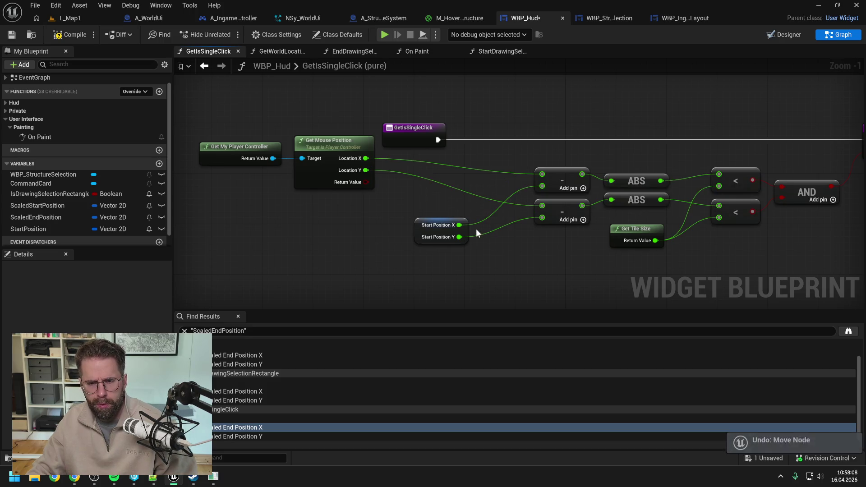
{"action": "key", "text": "ctrl+z"}
{"action": "key", "text": "ctrl+z"}
{"action": "key", "text": "ctrl+z"}
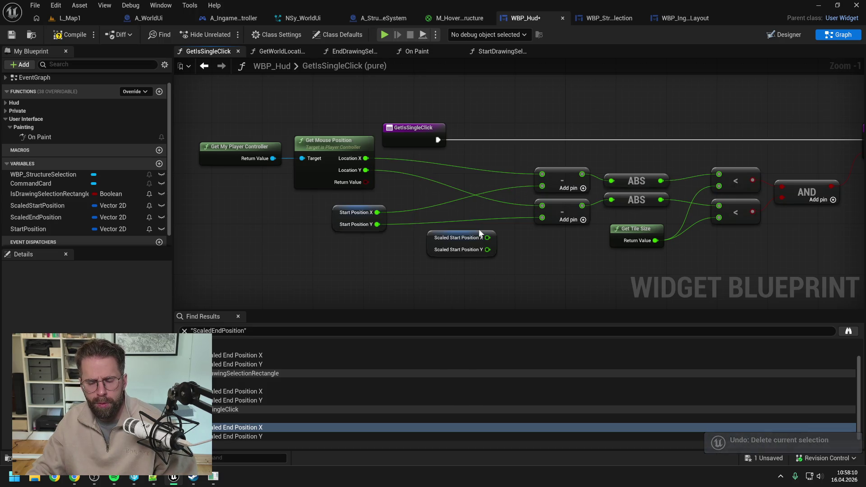
{"action": "key", "text": "ctrl+z"}
{"action": "key", "text": "ctrl+z"}
{"action": "key", "text": "ctrl+z"}
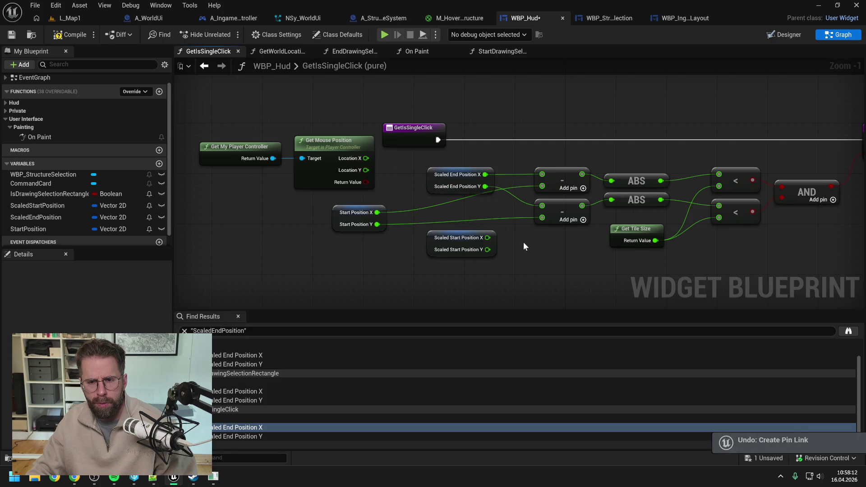
{"action": "key", "text": "ctrl+z"}
{"action": "key", "text": "ctrl+z"}
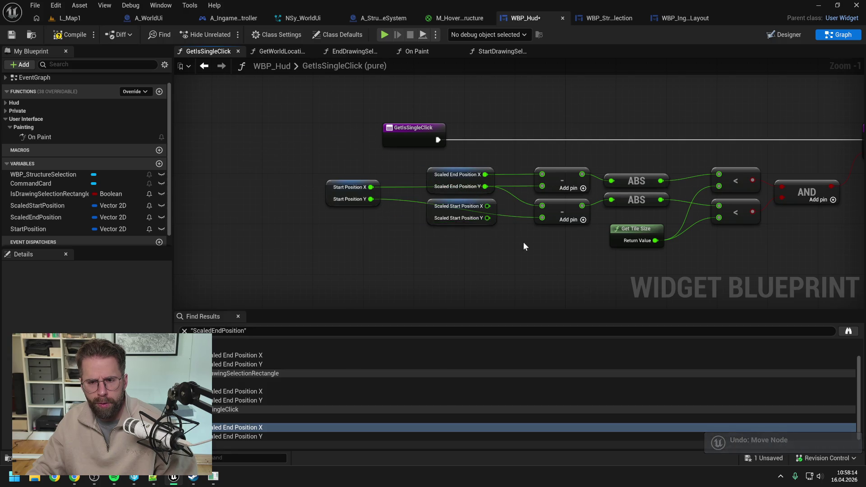
{"action": "key", "text": "ctrl+z"}
Step: Delete the leftover Start Position node and save WBP_Hud
{"action": "left_click_drag", "start_coordinate": [383, 238], "coordinate": [341, 158]}
{"action": "key", "text": "Delete"}
{"action": "key", "text": "ctrl+s"}
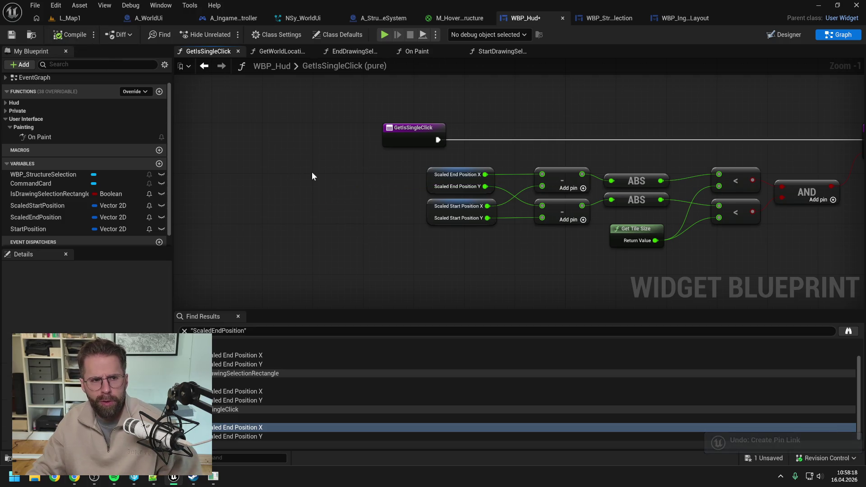
{"action": "left_click", "coordinate": [816, 458]}
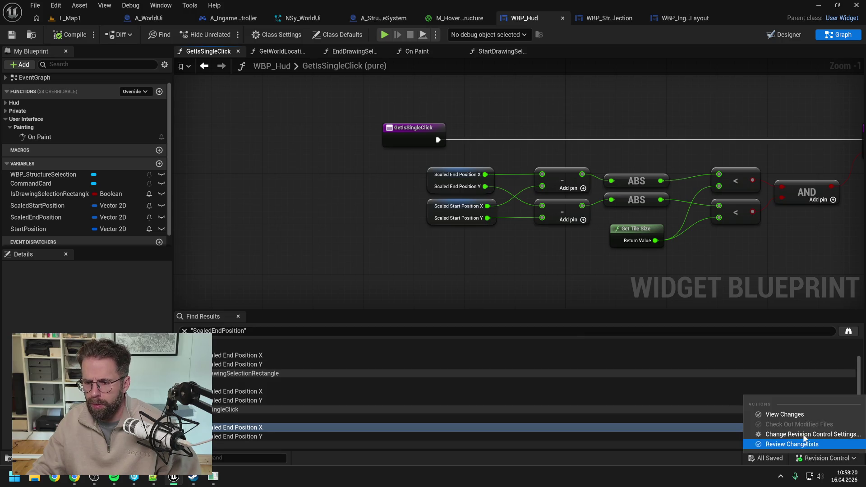
Step: Submit the default changelist described 'Hovered buildings are now marked with a decal on the ground.'
{"action": "left_click", "coordinate": [788, 414]}
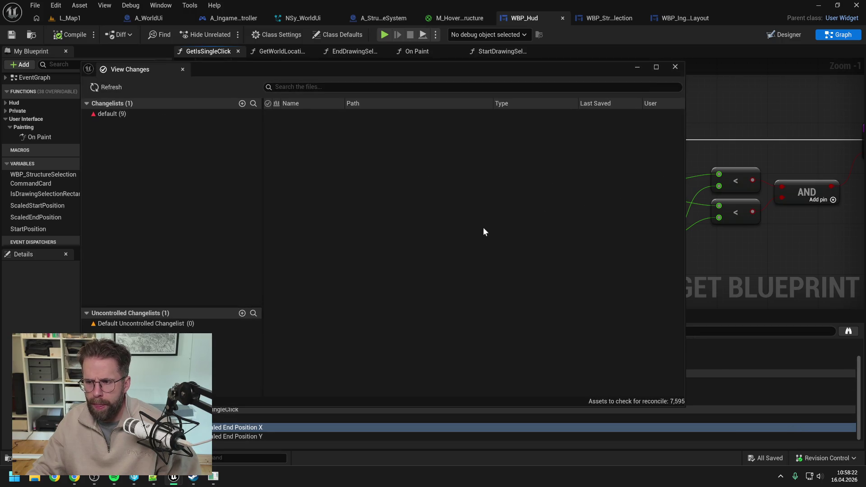
{"action": "left_click", "coordinate": [133, 114]}
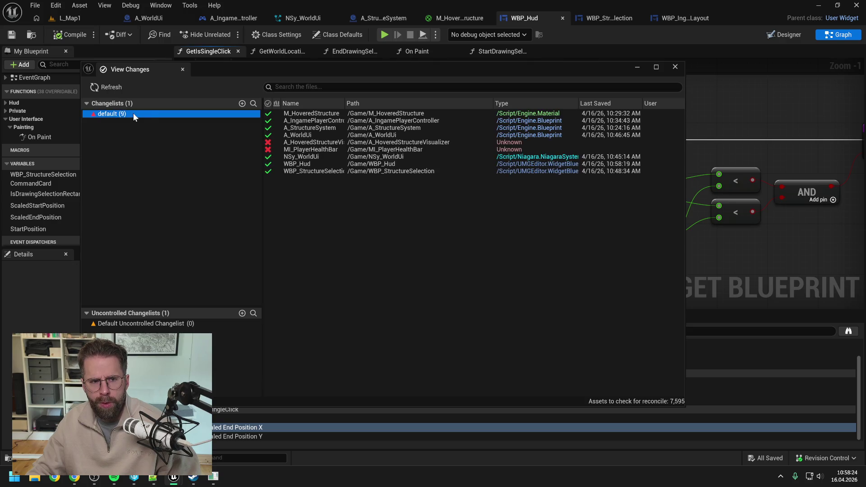
{"action": "right_click", "coordinate": [149, 114]}
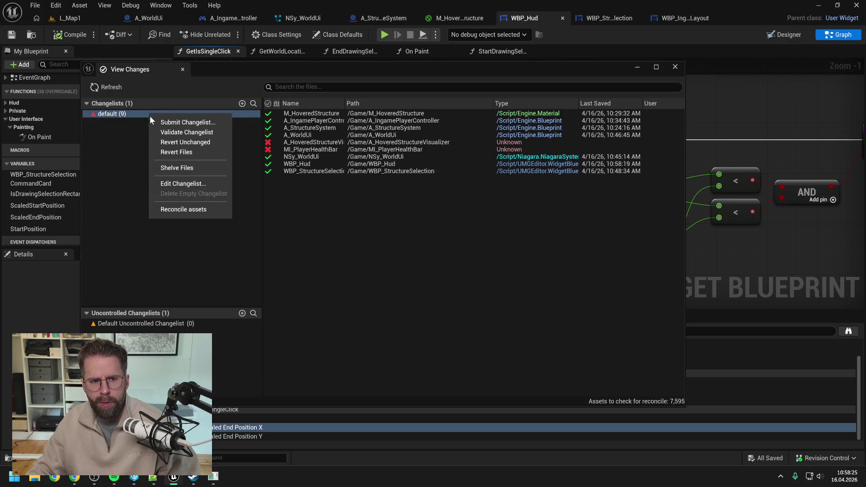
{"action": "left_click", "coordinate": [187, 122]}
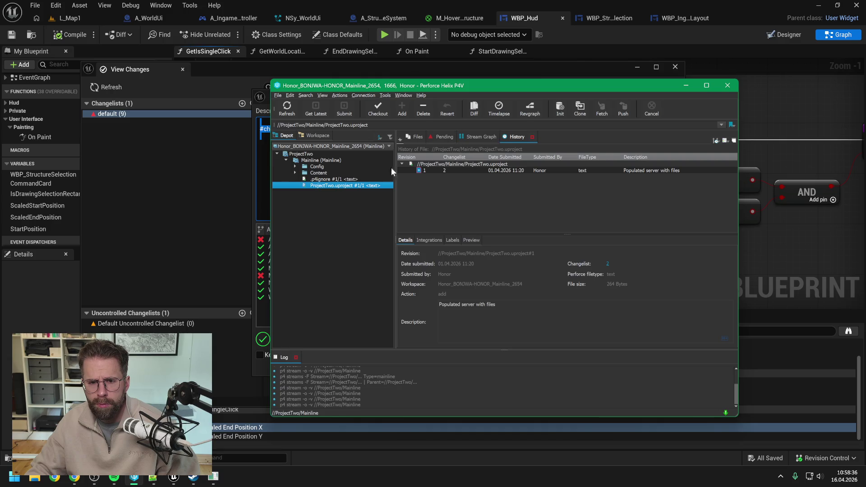
{"action": "left_click", "coordinate": [309, 156]}
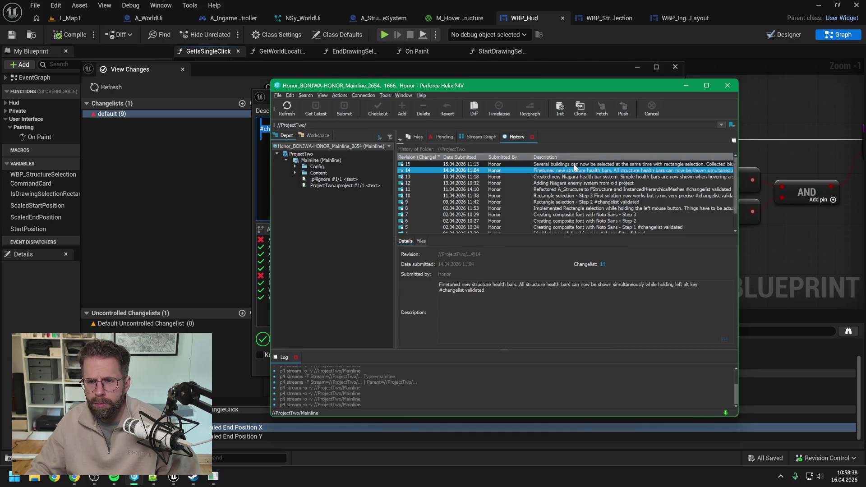
{"action": "left_click", "coordinate": [169, 199]}
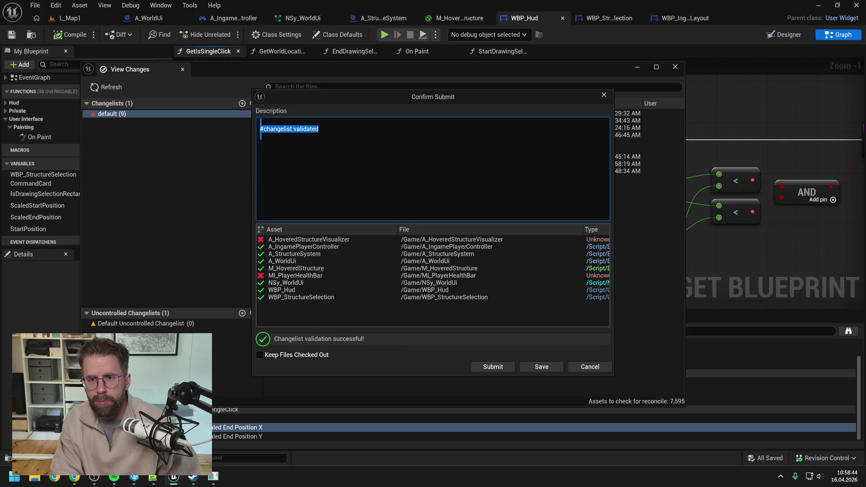
{"action": "type", "text": "Hove"}
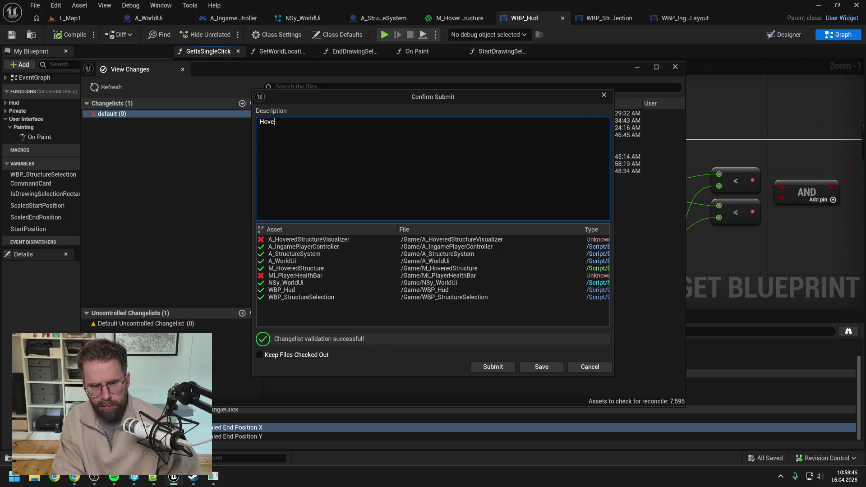
{"action": "type", "text": "red buildings are now marked with a d"}
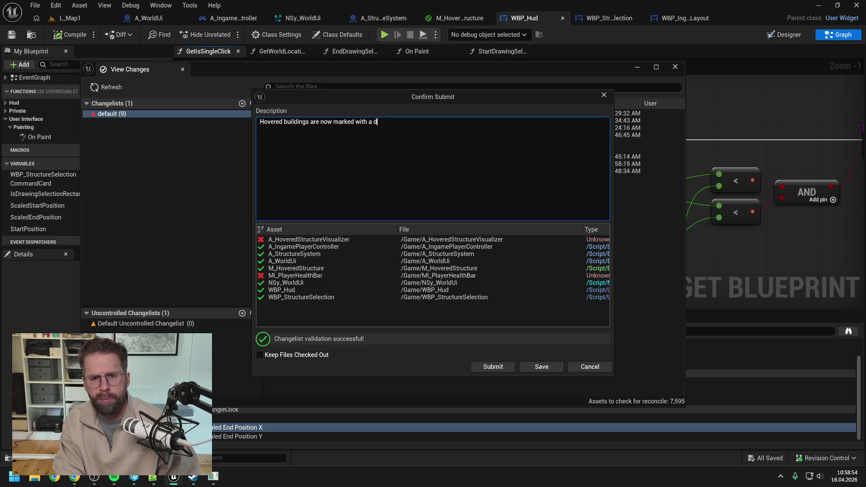
{"action": "type", "text": "ecal on the "}
{"action": "type", "text": "ground."}
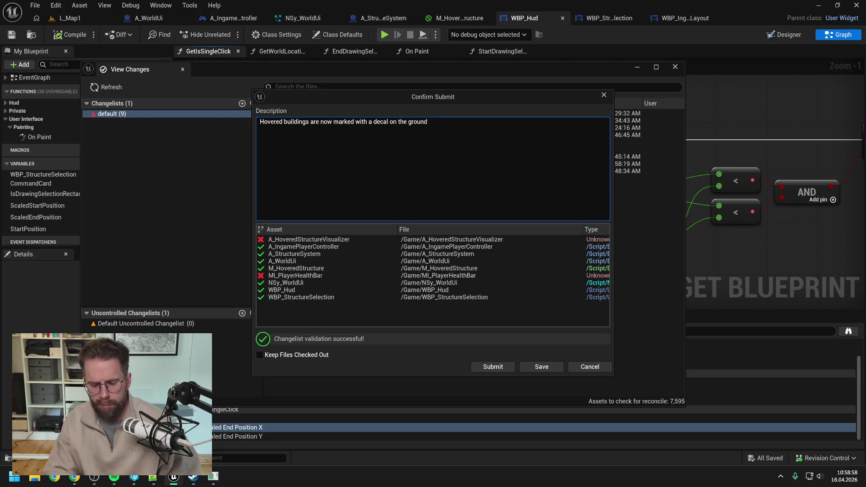
{"action": "left_click", "coordinate": [488, 367]}
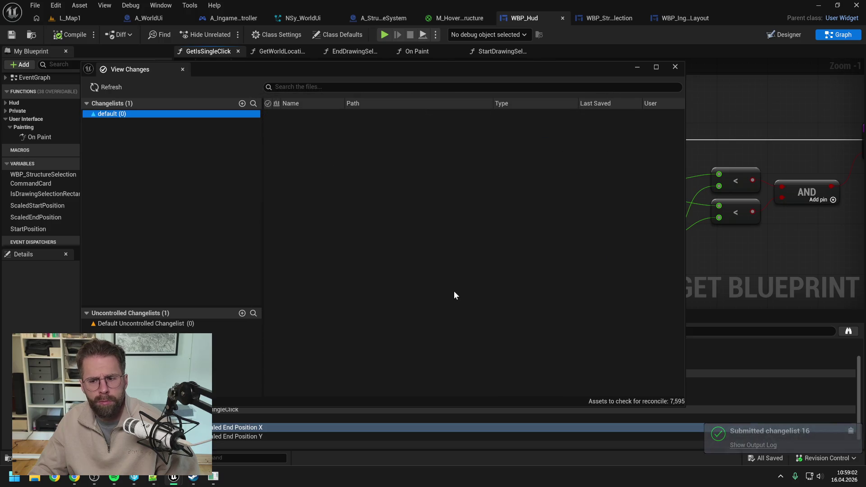
Step: Add a split StartPosition getter to GetIsSingleClick, wire X to the top subtraction, delete Scaled End Position
{"action": "left_click", "coordinate": [675, 67]}
{"action": "scroll", "coordinate": [45, 194], "scroll_direction": "down", "scroll_amount": 1}
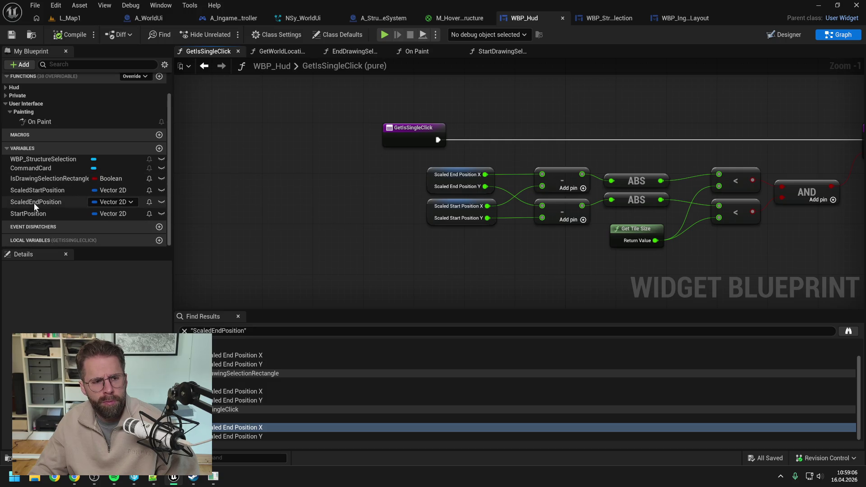
{"action": "left_click", "coordinate": [41, 216]}
{"action": "left_click_drag", "start_coordinate": [42, 216], "coordinate": [317, 168]}
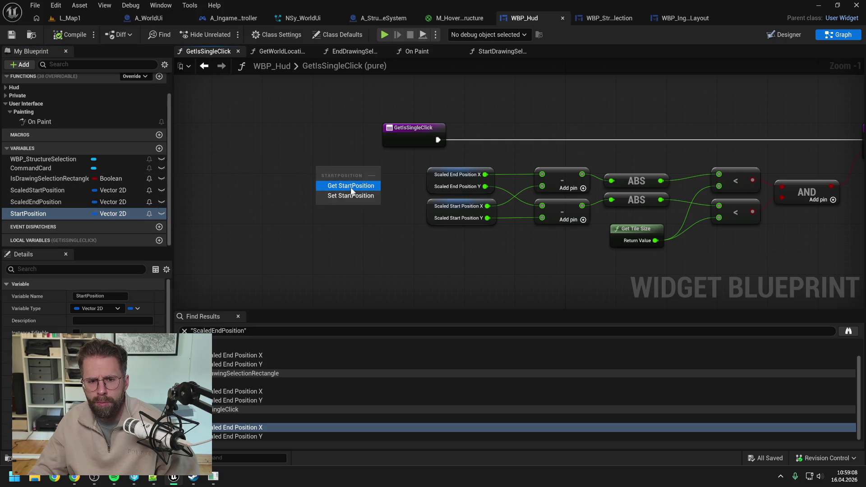
{"action": "left_click", "coordinate": [345, 184]}
{"action": "right_click", "coordinate": [356, 171]}
{"action": "left_click", "coordinate": [372, 219]}
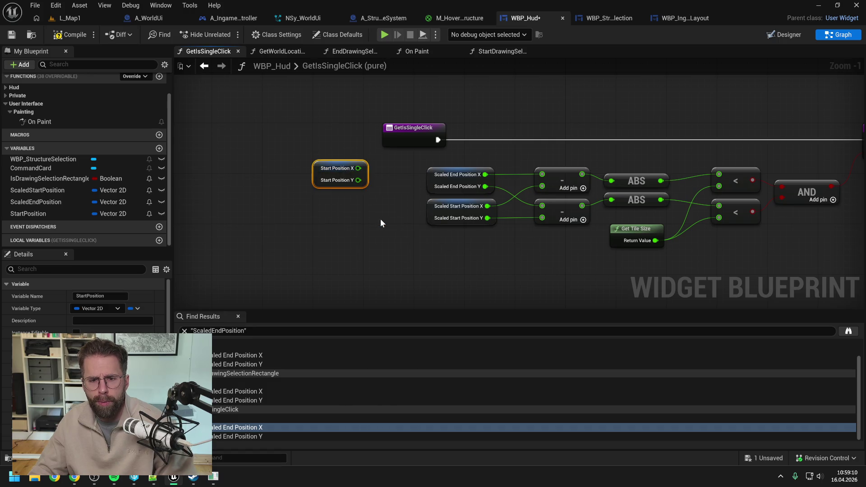
{"action": "mouse_move", "coordinate": [359, 170]}
{"action": "left_mouse_down"}
{"action": "mouse_move", "coordinate": [544, 167]}
{"action": "mouse_move", "coordinate": [513, 198]}
{"action": "mouse_move", "coordinate": [543, 206]}
{"action": "left_mouse_up"}
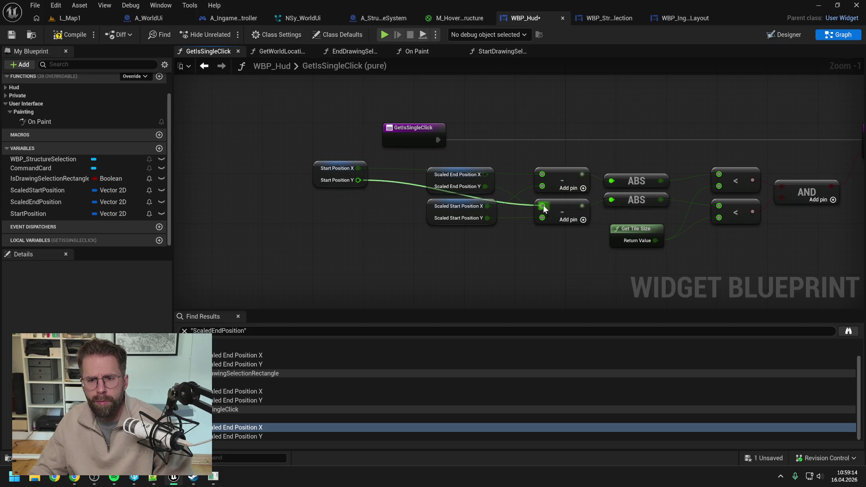
{"action": "left_click", "coordinate": [475, 181]}
{"action": "key", "text": "Delete"}
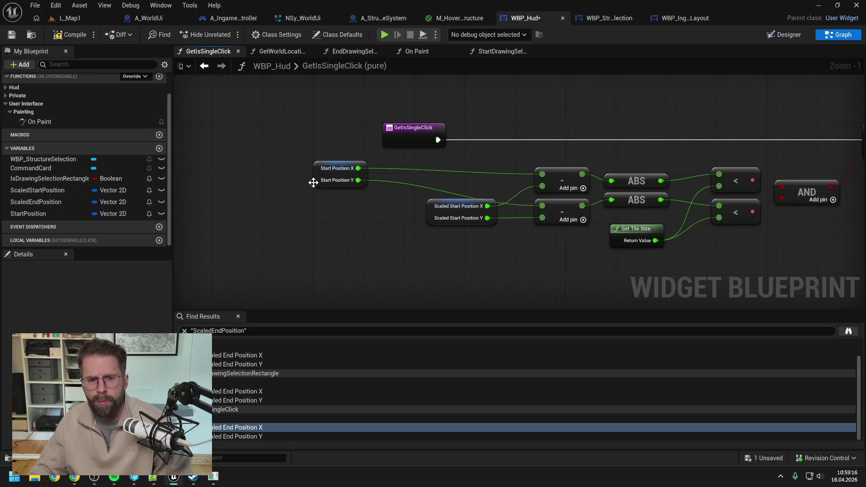
{"action": "left_click_drag", "start_coordinate": [314, 182], "coordinate": [427, 181]}
{"action": "left_click", "coordinate": [487, 112]}
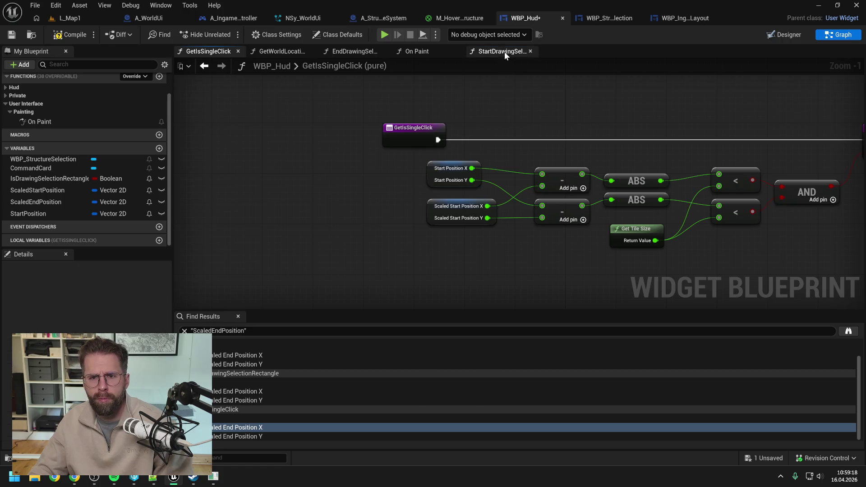
Step: Copy the player controller and mouse position nodes from EndDrawingSelectionRectangle into GetIsSingleClick
{"action": "left_click", "coordinate": [504, 53]}
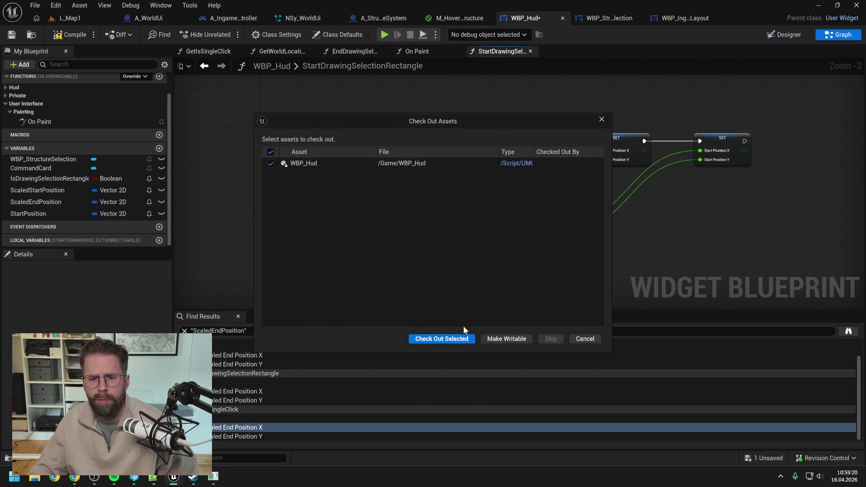
{"action": "left_click", "coordinate": [445, 339]}
{"action": "left_click", "coordinate": [416, 51]}
{"action": "left_click", "coordinate": [354, 51]}
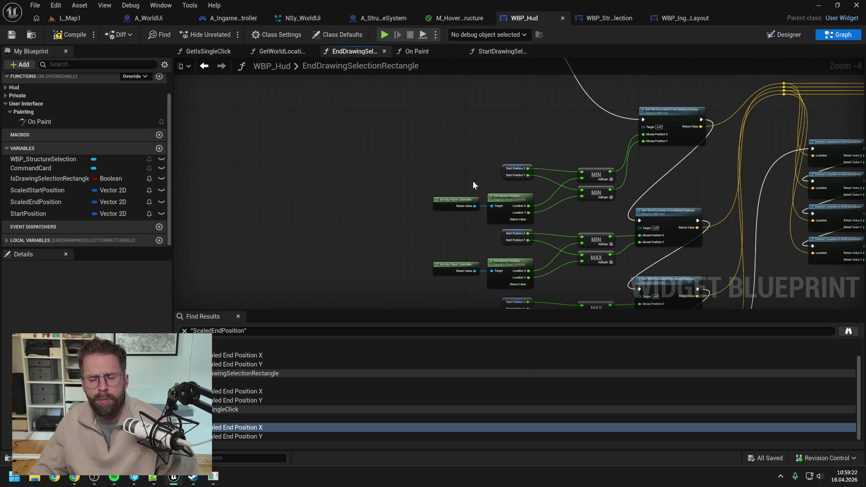
{"action": "left_click_drag", "start_coordinate": [451, 182], "coordinate": [519, 212]}
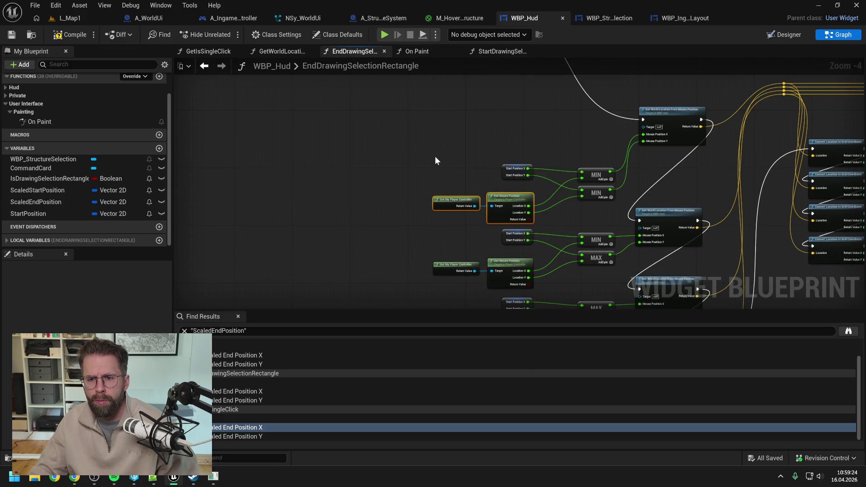
{"action": "left_click", "coordinate": [505, 53]}
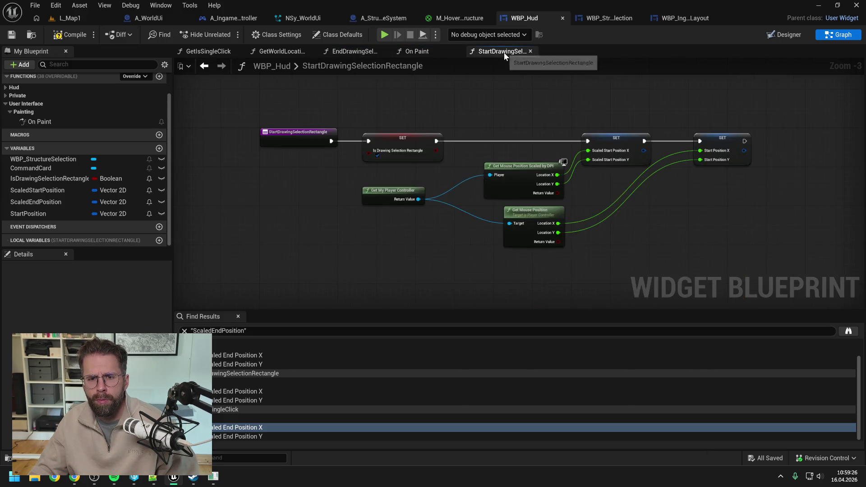
{"action": "left_click", "coordinate": [436, 53]}
{"action": "left_click", "coordinate": [356, 52]}
{"action": "left_click", "coordinate": [215, 52]}
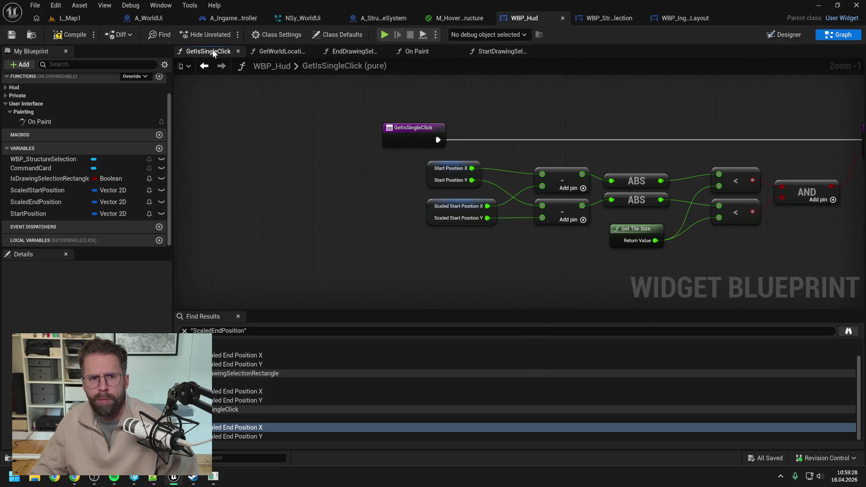
{"action": "key", "text": "ctrl+v"}
Step: Wire Location X into the subtraction, delete Scaled Start Position, and tidy the pasted nodes
{"action": "mouse_move", "coordinate": [436, 265]}
{"action": "left_mouse_down"}
{"action": "mouse_move", "coordinate": [542, 187]}
{"action": "mouse_move", "coordinate": [542, 218]}
{"action": "left_mouse_up"}
{"action": "left_click", "coordinate": [456, 212]}
{"action": "key", "text": "Delete"}
{"action": "left_click_drag", "start_coordinate": [415, 223], "coordinate": [316, 266]}
{"action": "mouse_move", "coordinate": [400, 254]}
{"action": "left_mouse_down"}
{"action": "mouse_move", "coordinate": [437, 239]}
{"action": "mouse_move", "coordinate": [457, 208]}
{"action": "left_mouse_up"}
{"action": "left_click", "coordinate": [336, 169]}
Step: Compile and save WBP_Hud and recentre the graph around the Return Node
{"action": "left_click", "coordinate": [70, 35]}
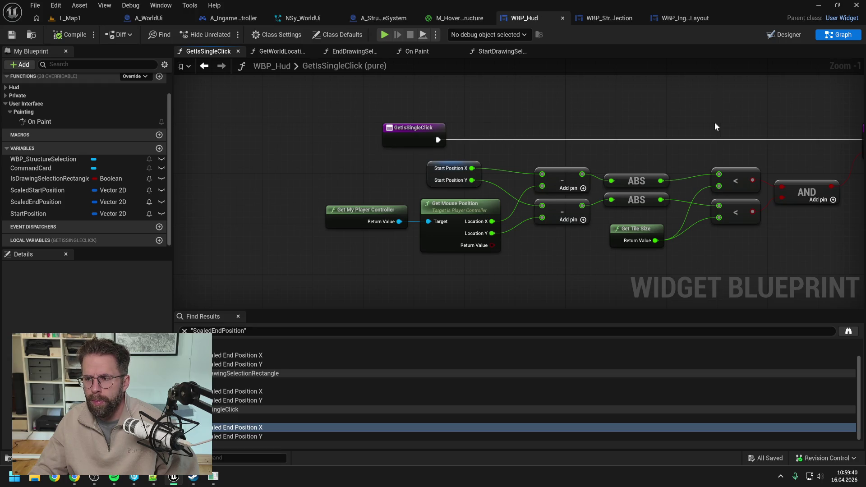
{"action": "left_click_drag", "start_coordinate": [715, 123], "coordinate": [611, 122]}
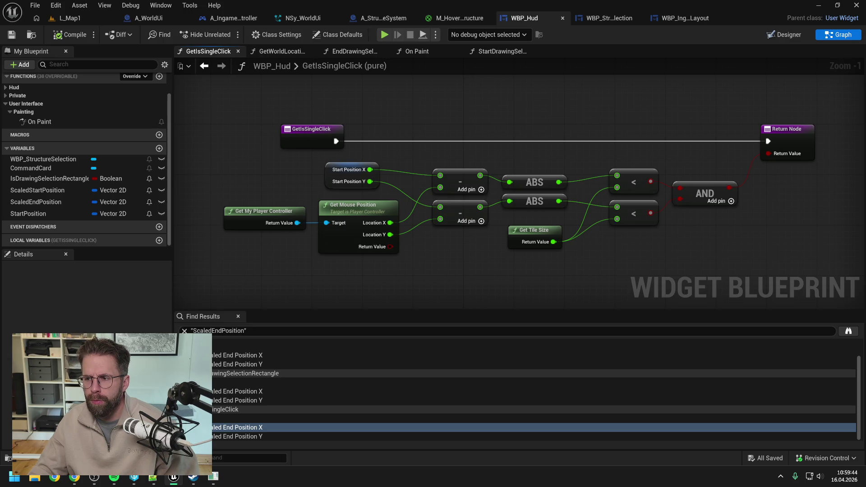
{"action": "left_click_drag", "start_coordinate": [574, 110], "coordinate": [596, 117]}
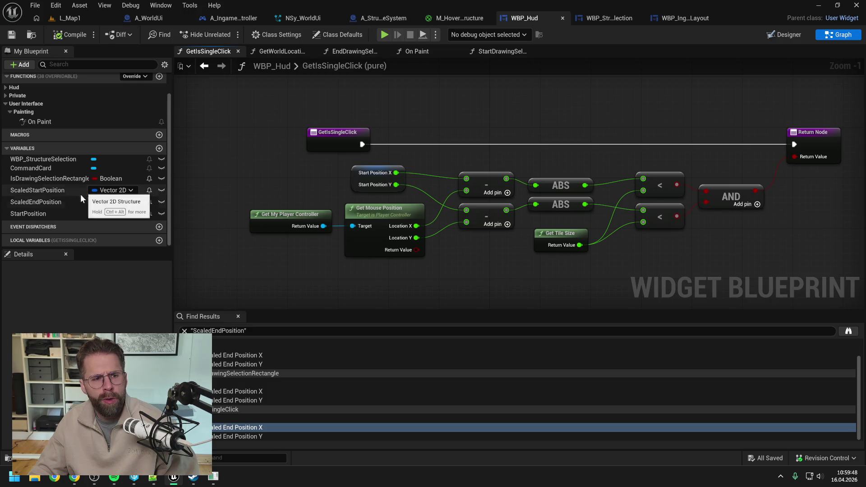
Step: Find references to ScaledEndPosition and review how it is used in the On Paint graph
{"action": "left_click", "coordinate": [54, 202]}
{"action": "right_click", "coordinate": [55, 203]}
{"action": "mouse_move", "coordinate": [103, 239]}
{"action": "left_click", "coordinate": [170, 238]}
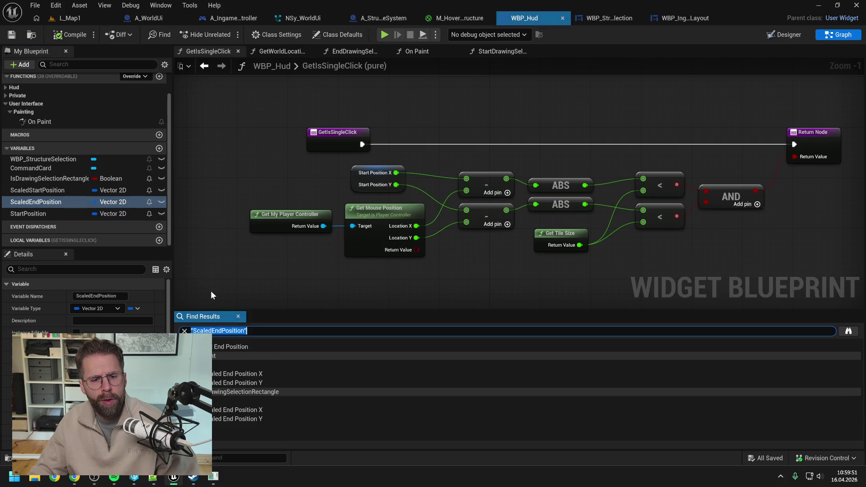
{"action": "left_click", "coordinate": [238, 374]}
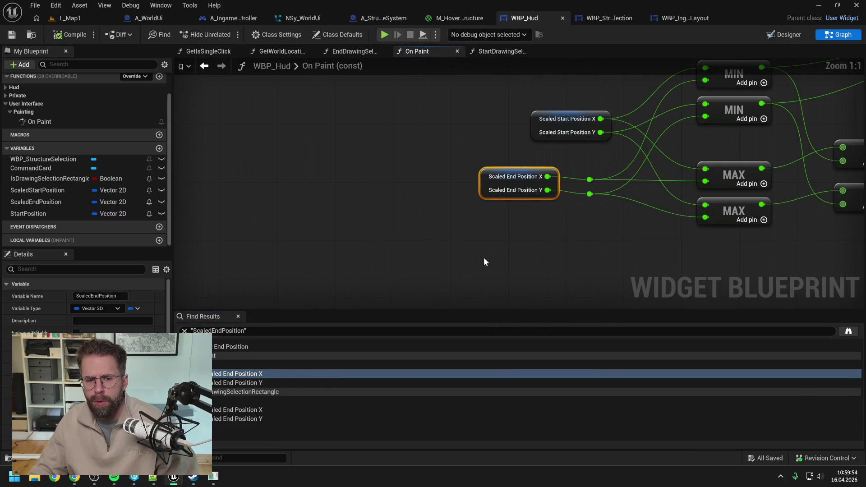
{"action": "scroll", "coordinate": [397, 277], "scroll_direction": "down", "scroll_amount": 4}
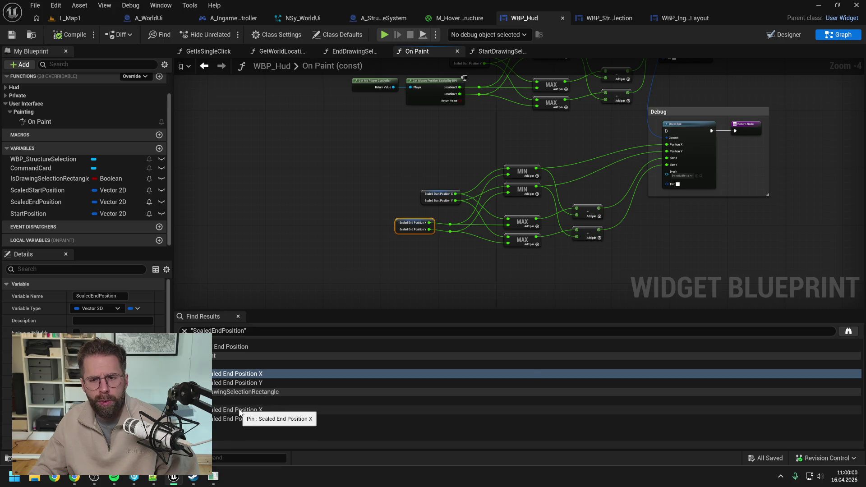
{"action": "left_click_drag", "start_coordinate": [443, 284], "coordinate": [390, 328]}
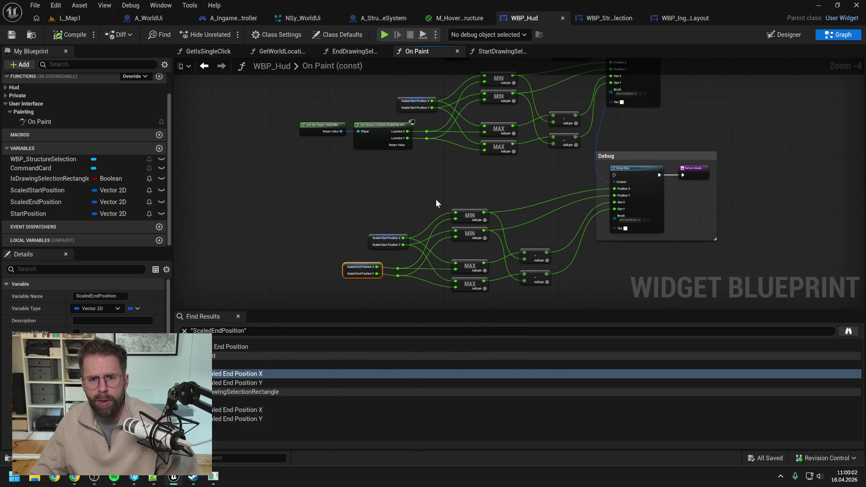
{"action": "mouse_move", "coordinate": [436, 204]}
{"action": "left_mouse_down"}
{"action": "mouse_move", "coordinate": [408, 215]}
{"action": "mouse_move", "coordinate": [437, 191]}
{"action": "mouse_move", "coordinate": [423, 183]}
{"action": "mouse_move", "coordinate": [418, 235]}
{"action": "mouse_move", "coordinate": [450, 176]}
{"action": "left_mouse_up"}
{"action": "left_click", "coordinate": [450, 177]}
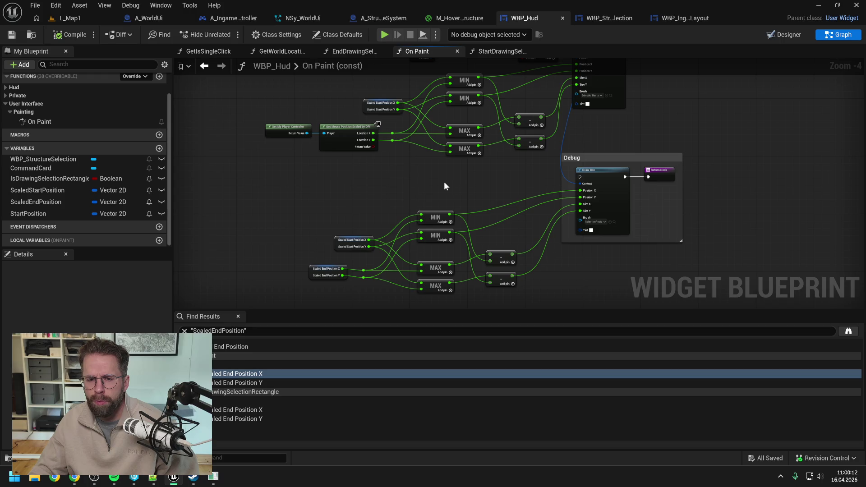
{"action": "left_click_drag", "start_coordinate": [448, 178], "coordinate": [448, 235]}
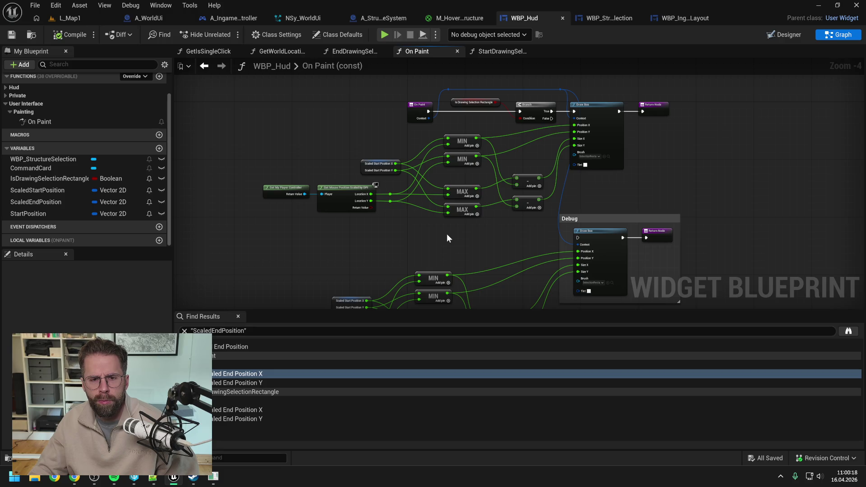
{"action": "left_click_drag", "start_coordinate": [452, 237], "coordinate": [461, 153]}
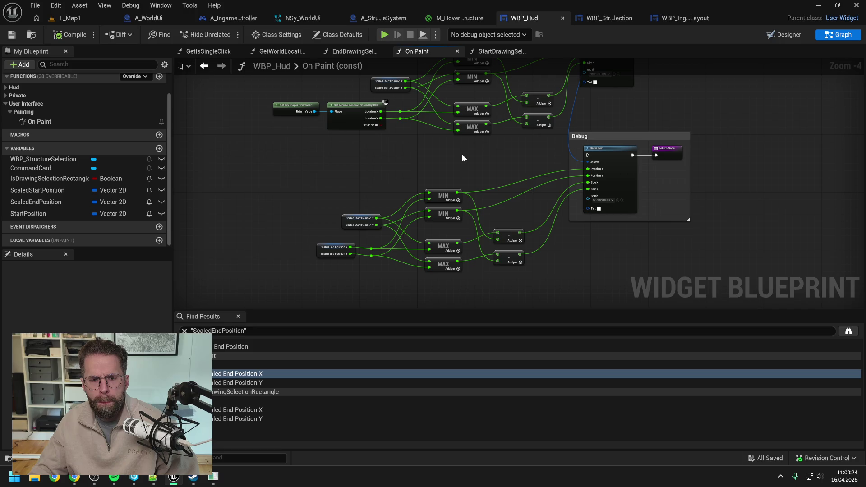
{"action": "left_click_drag", "start_coordinate": [462, 158], "coordinate": [457, 184]}
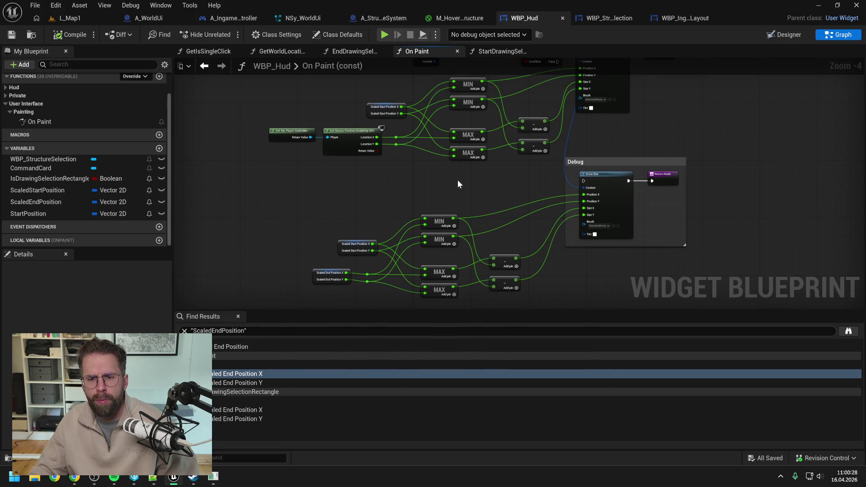
{"action": "scroll", "coordinate": [457, 180], "scroll_direction": "down", "scroll_amount": 1}
{"action": "scroll", "coordinate": [458, 184], "scroll_direction": "up", "scroll_amount": 1}
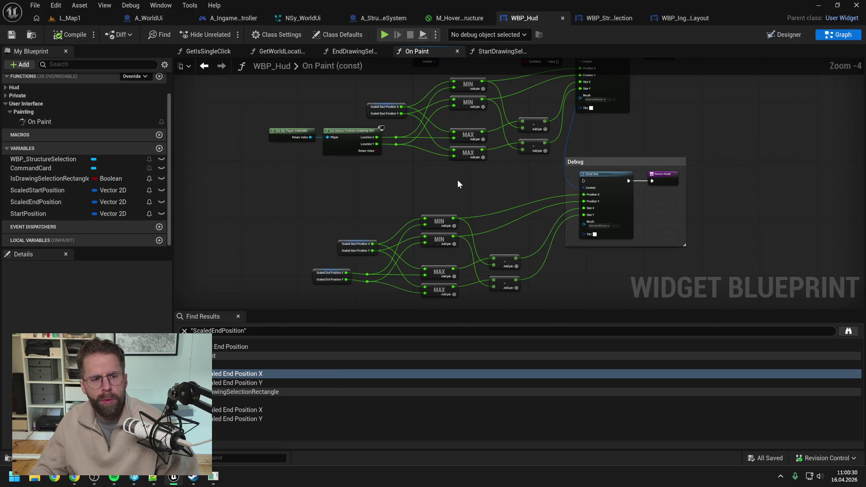
Step: Set ScaledEndPosition's Category to a new Debug category and save WBP_Hud
{"action": "left_click", "coordinate": [57, 202]}
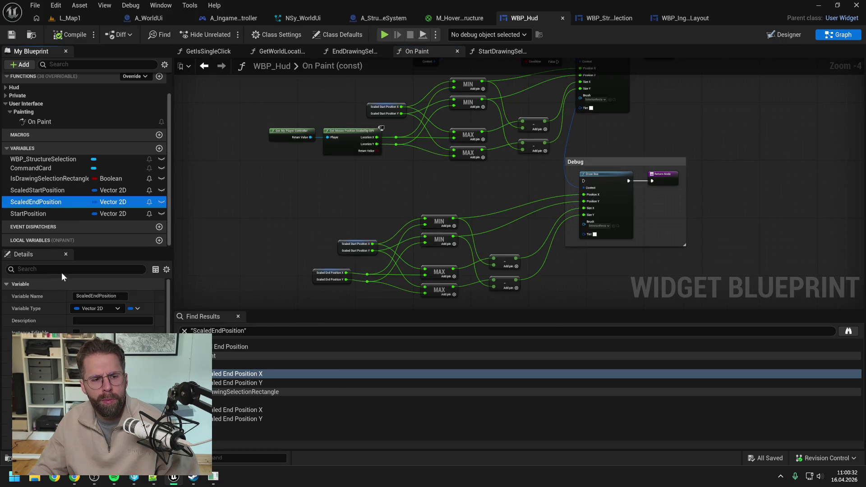
{"action": "left_click", "coordinate": [90, 320]}
{"action": "key", "text": "Return"}
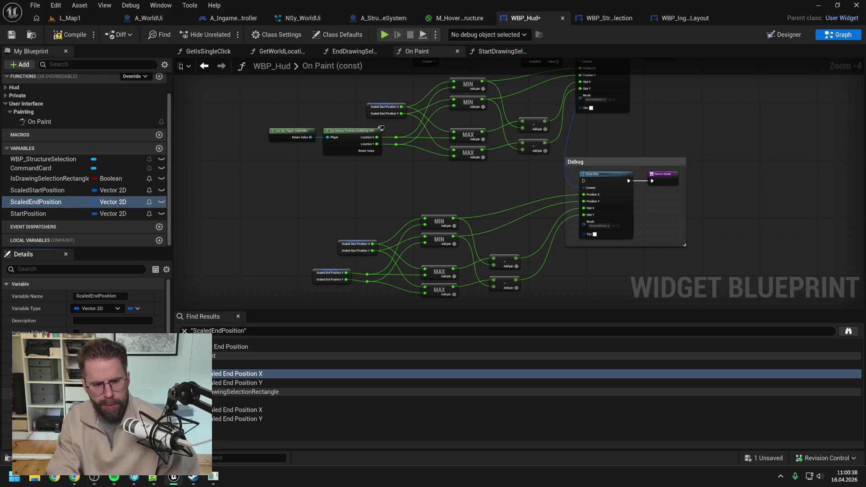
{"action": "left_click", "coordinate": [70, 34]}
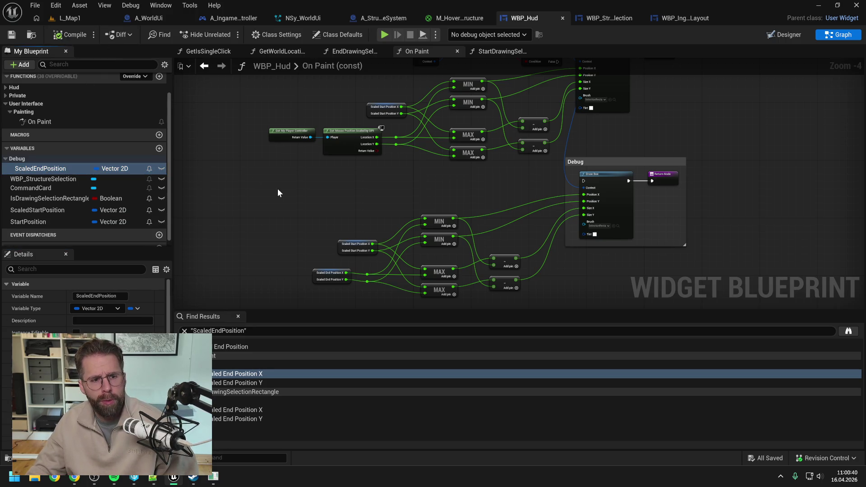
{"action": "left_click_drag", "start_coordinate": [352, 193], "coordinate": [367, 217]}
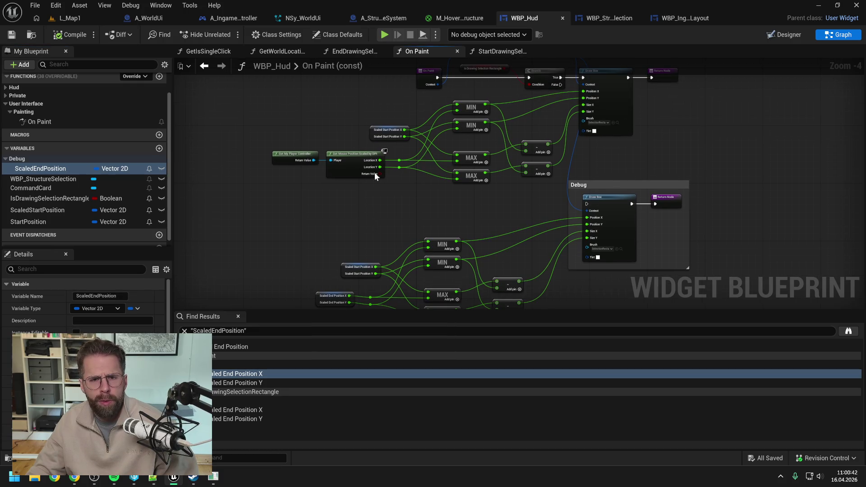
{"action": "left_click", "coordinate": [356, 52]}
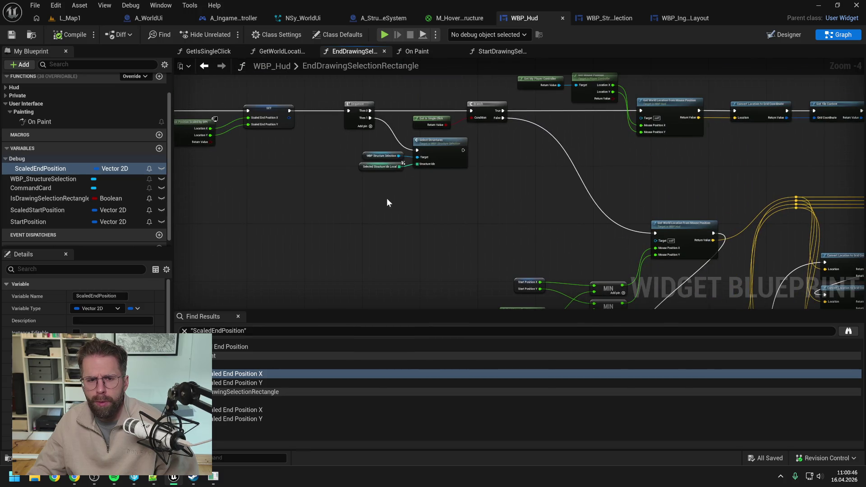
Step: Wrap the debug-only mouse position nodes in an 'Only used for debugging' comment
{"action": "left_click_drag", "start_coordinate": [386, 198], "coordinate": [530, 214]}
{"action": "left_click_drag", "start_coordinate": [410, 185], "coordinate": [510, 191]}
{"action": "left_click", "coordinate": [381, 158]}
{"action": "left_click_drag", "start_coordinate": [381, 158], "coordinate": [342, 158]}
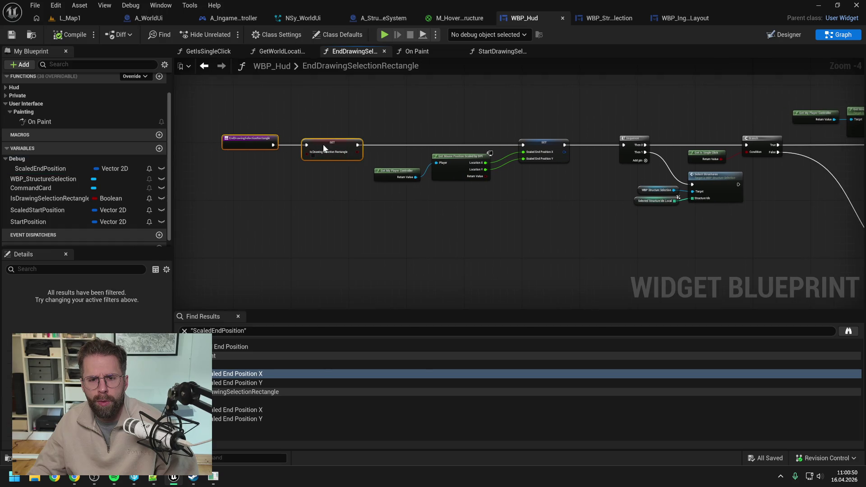
{"action": "left_click_drag", "start_coordinate": [374, 115], "coordinate": [571, 199]}
{"action": "right_click", "coordinate": [535, 149]}
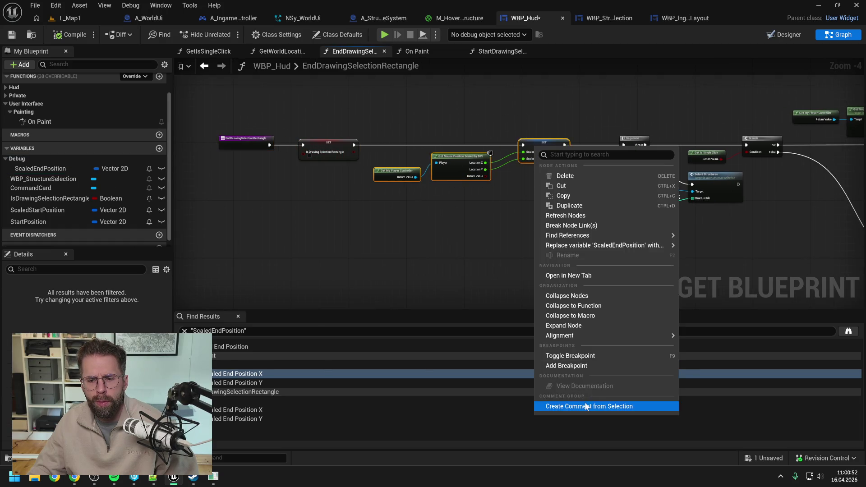
{"action": "left_click", "coordinate": [585, 401]}
{"action": "type", "text": "Only used for debugging"}
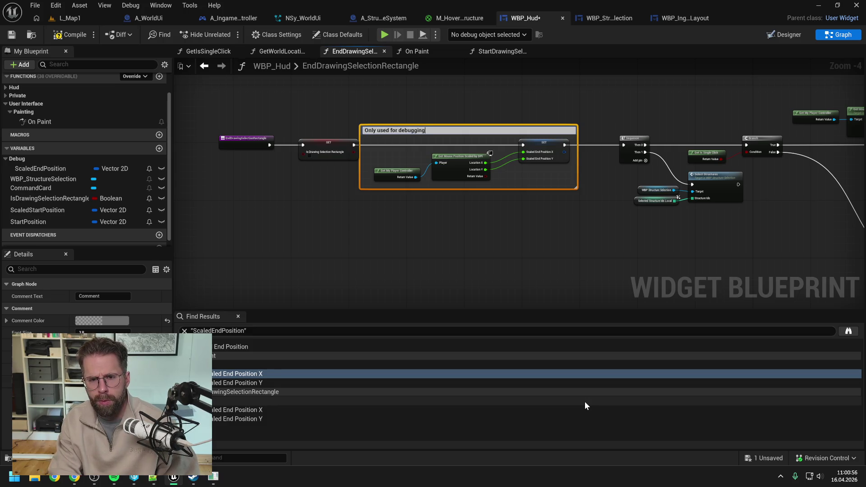
{"action": "key", "text": "Return"}
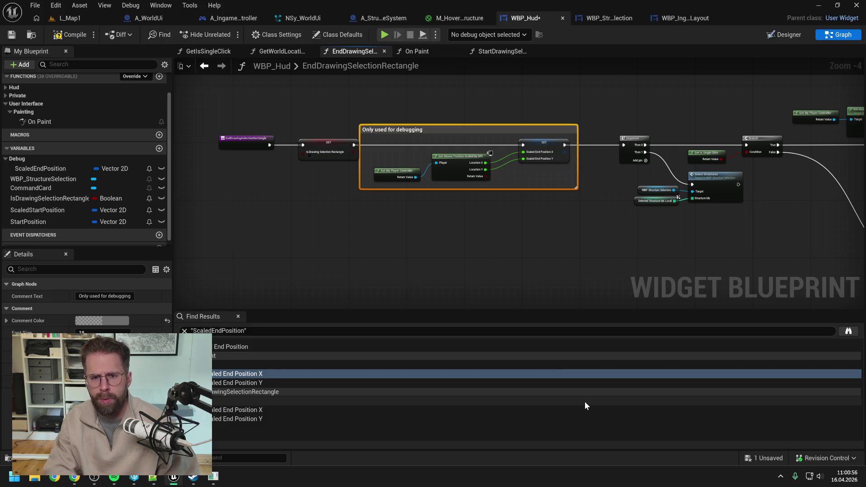
Step: Nudge the entry and SET nodes left and bring up the action list on empty graph space
{"action": "mouse_move", "coordinate": [221, 124]}
{"action": "left_mouse_down"}
{"action": "mouse_move", "coordinate": [326, 173]}
{"action": "mouse_move", "coordinate": [315, 153]}
{"action": "left_mouse_up"}
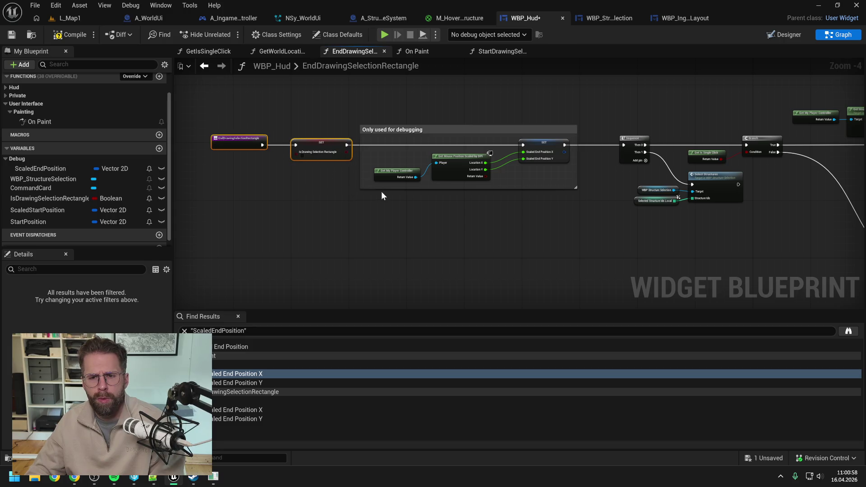
{"action": "left_click", "coordinate": [416, 214]}
{"action": "left_click_drag", "start_coordinate": [476, 220], "coordinate": [373, 213]}
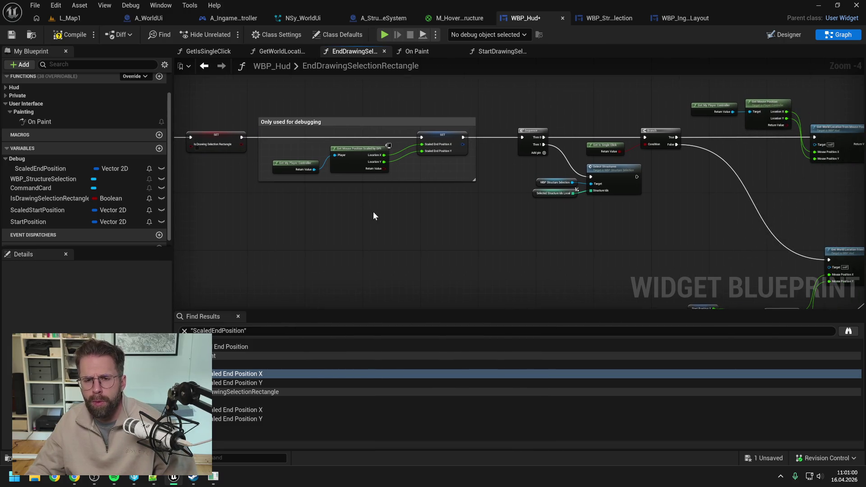
{"action": "left_click_drag", "start_coordinate": [502, 230], "coordinate": [442, 235]}
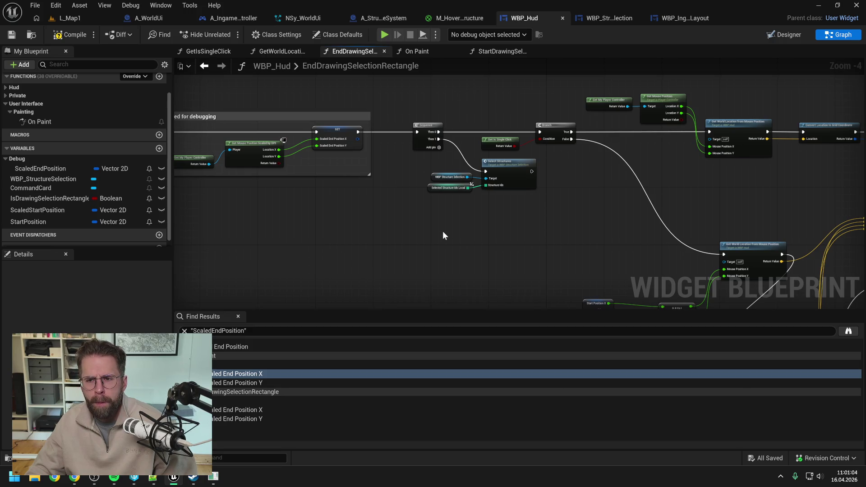
{"action": "left_click_drag", "start_coordinate": [444, 236], "coordinate": [528, 215]}
{"action": "right_click", "coordinate": [511, 217]}
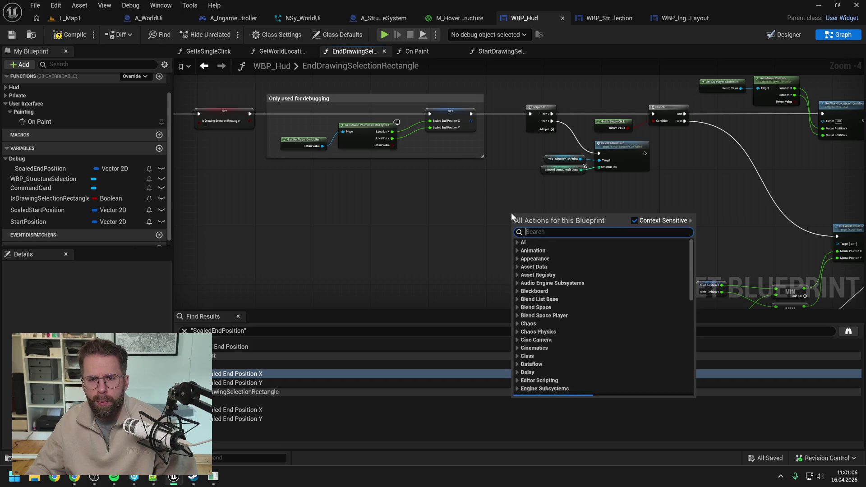
Step: Add a Return Node wired after the debugging SET node, place it beside SET, and save
{"action": "type", "text": "return"}
{"action": "key", "text": "Return"}
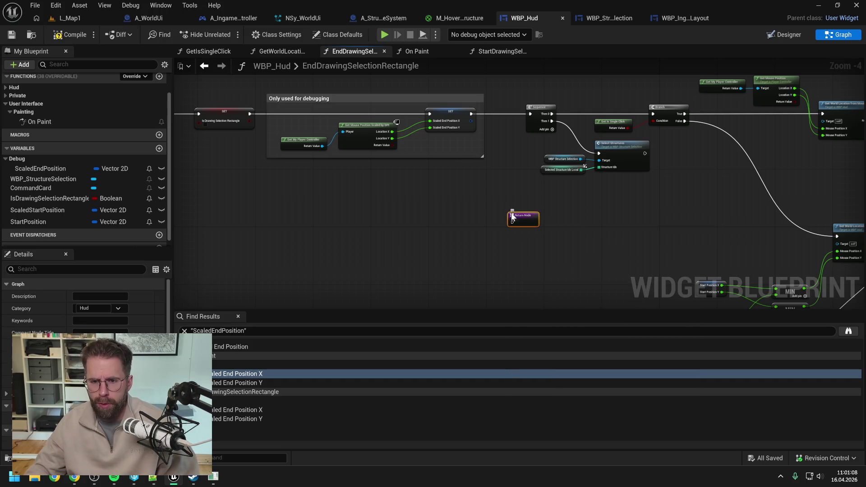
{"action": "left_click_drag", "start_coordinate": [472, 115], "coordinate": [515, 222]}
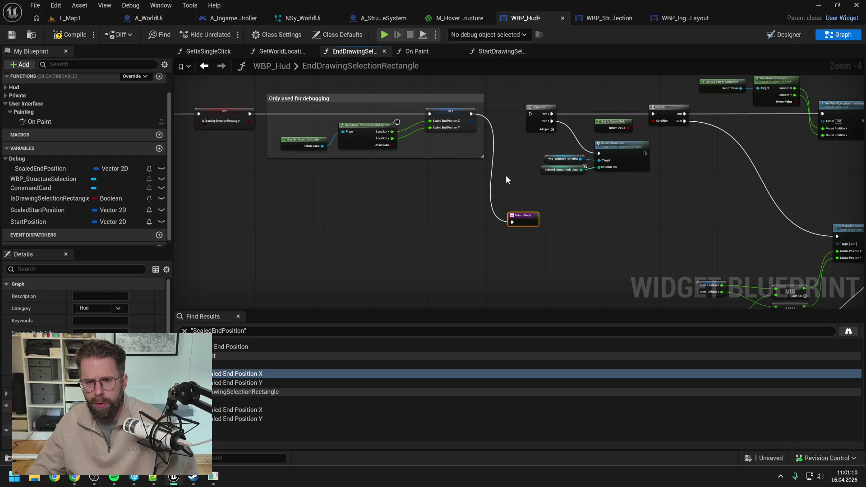
{"action": "scroll", "coordinate": [562, 177], "scroll_direction": "down", "scroll_amount": 2}
{"action": "left_click_drag", "start_coordinate": [412, 131], "coordinate": [546, 189]}
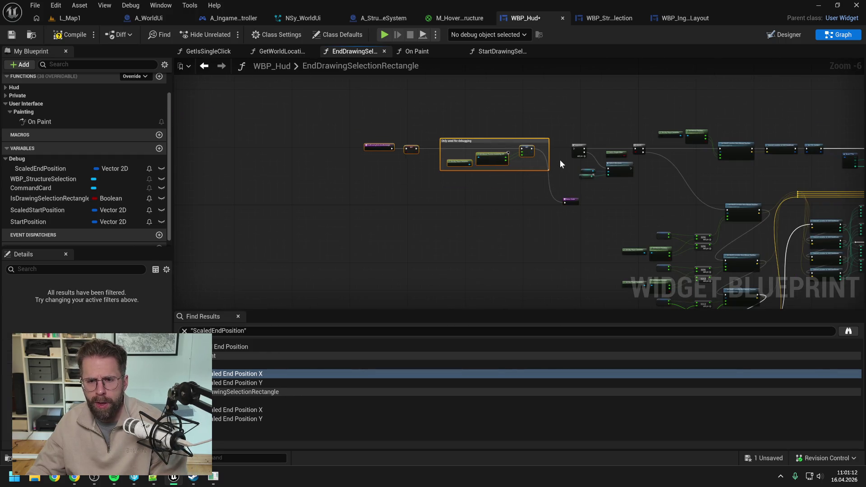
{"action": "scroll", "coordinate": [559, 160], "scroll_direction": "up", "scroll_amount": 2}
{"action": "left_click_drag", "start_coordinate": [580, 236], "coordinate": [497, 130]}
{"action": "left_click_drag", "start_coordinate": [511, 178], "coordinate": [568, 186]}
{"action": "left_click", "coordinate": [70, 35]}
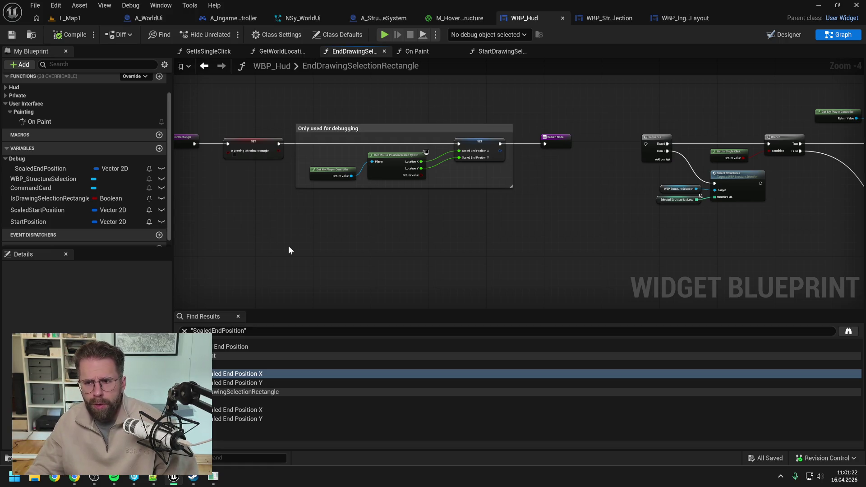
Step: Pan through the function to review the Get World Location, MIN and MAX nodes
{"action": "mouse_move", "coordinate": [477, 239]}
{"action": "left_mouse_down"}
{"action": "mouse_move", "coordinate": [604, 218]}
{"action": "mouse_move", "coordinate": [588, 192]}
{"action": "mouse_move", "coordinate": [475, 202]}
{"action": "left_mouse_up"}
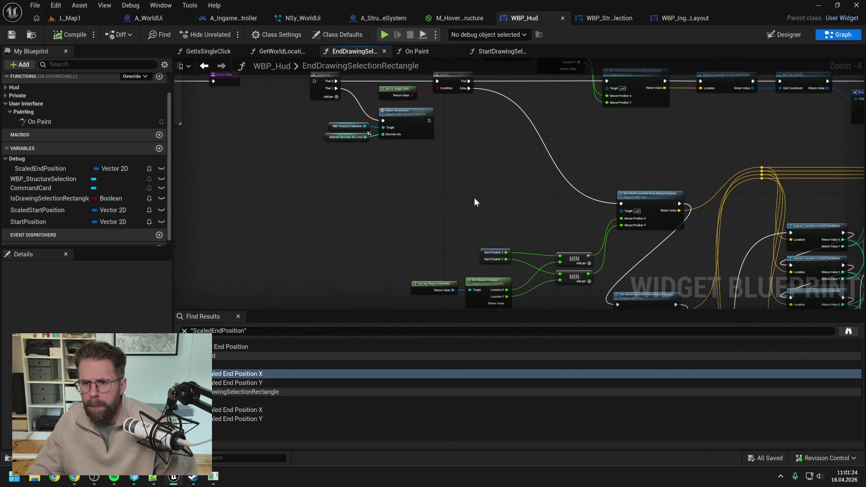
{"action": "left_click_drag", "start_coordinate": [527, 213], "coordinate": [478, 168]}
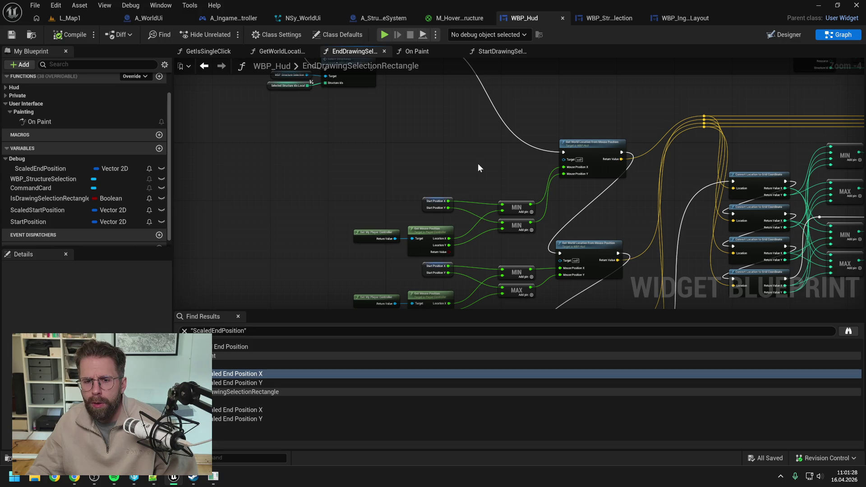
{"action": "mouse_move", "coordinate": [478, 168]}
{"action": "left_mouse_down"}
{"action": "mouse_move", "coordinate": [508, 95]}
{"action": "mouse_move", "coordinate": [523, 104]}
{"action": "mouse_move", "coordinate": [523, 169]}
{"action": "left_mouse_up"}
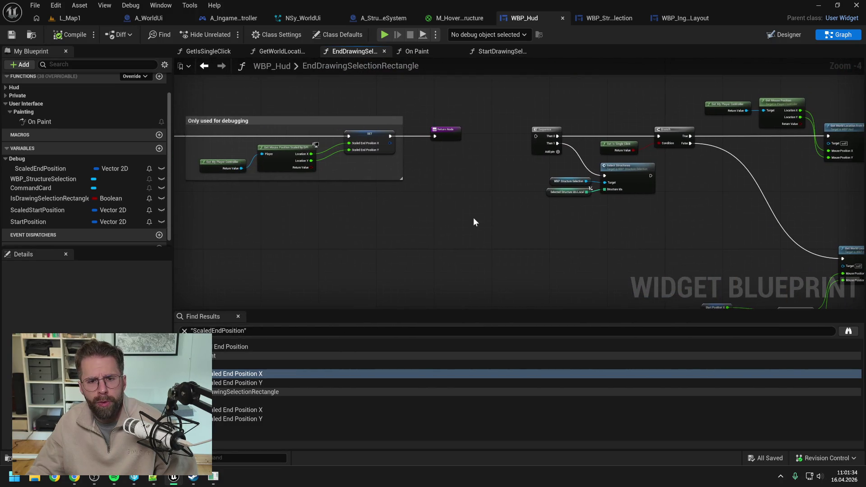
{"action": "mouse_move", "coordinate": [492, 228]}
{"action": "left_mouse_down"}
{"action": "mouse_move", "coordinate": [450, 157]}
{"action": "mouse_move", "coordinate": [486, 196]}
{"action": "left_mouse_up"}
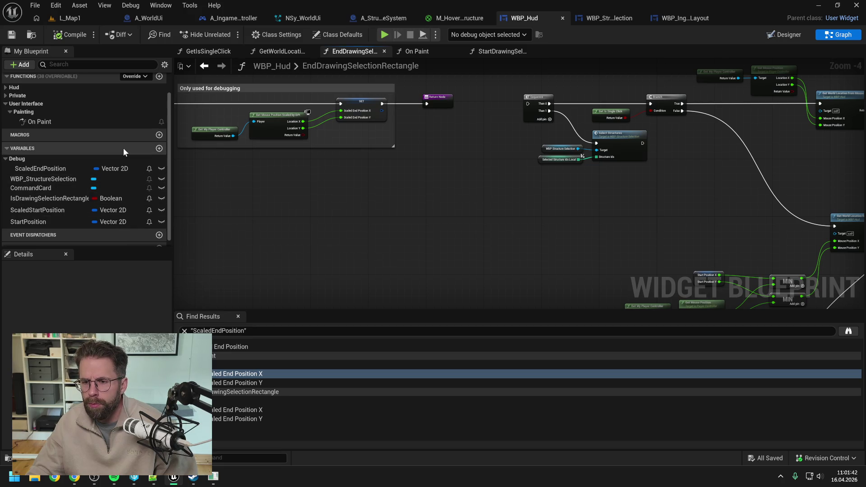
{"action": "scroll", "coordinate": [121, 153], "scroll_direction": "down", "scroll_amount": 1}
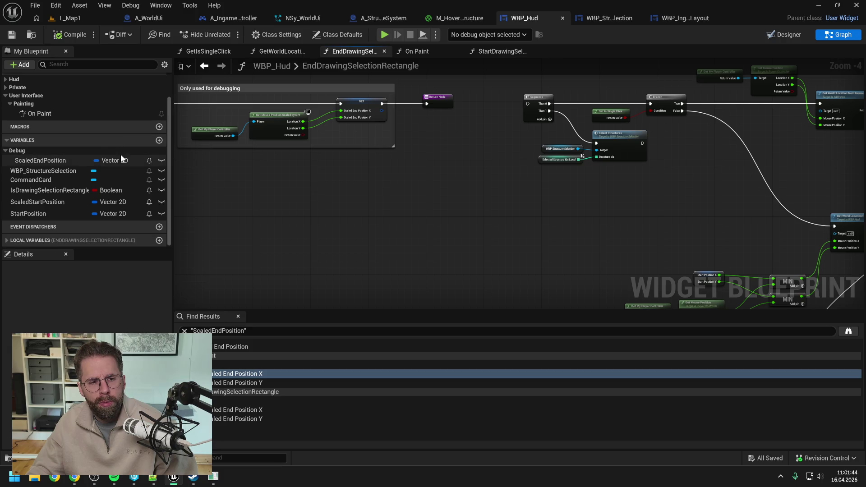
{"action": "scroll", "coordinate": [135, 214], "scroll_direction": "up", "scroll_amount": 4}
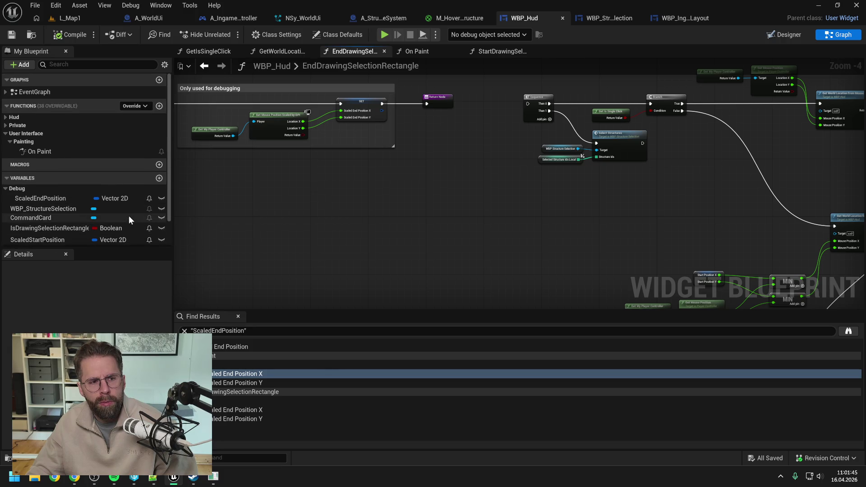
Step: Add a Vector 2D output named Start Mouse Position to the Return Node
{"action": "left_click", "coordinate": [438, 100]}
{"action": "scroll", "coordinate": [90, 361], "scroll_direction": "down", "scroll_amount": 1}
{"action": "left_click", "coordinate": [158, 406]}
{"action": "left_click", "coordinate": [104, 343]}
{"action": "type", "text": "vector"}
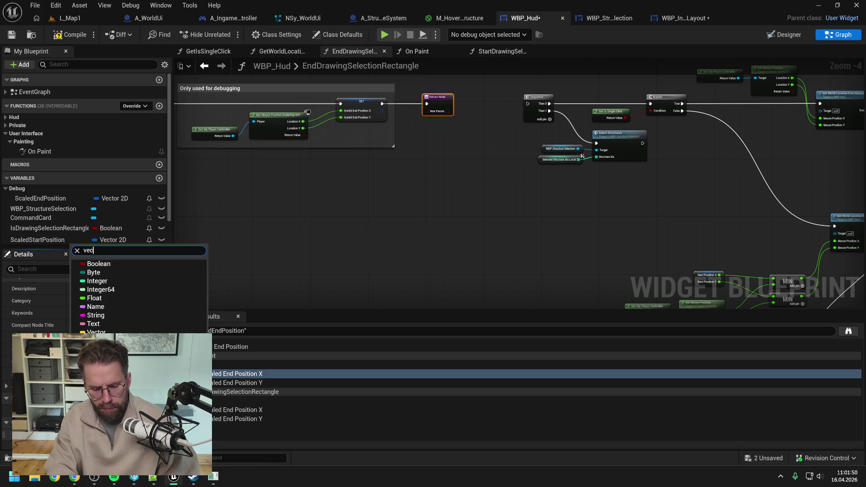
{"action": "type", "text": " 2d"}
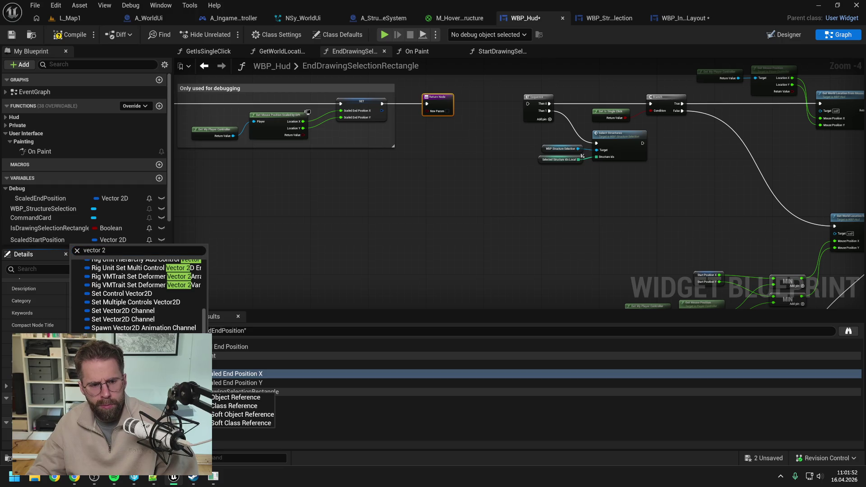
{"action": "key", "text": "Return"}
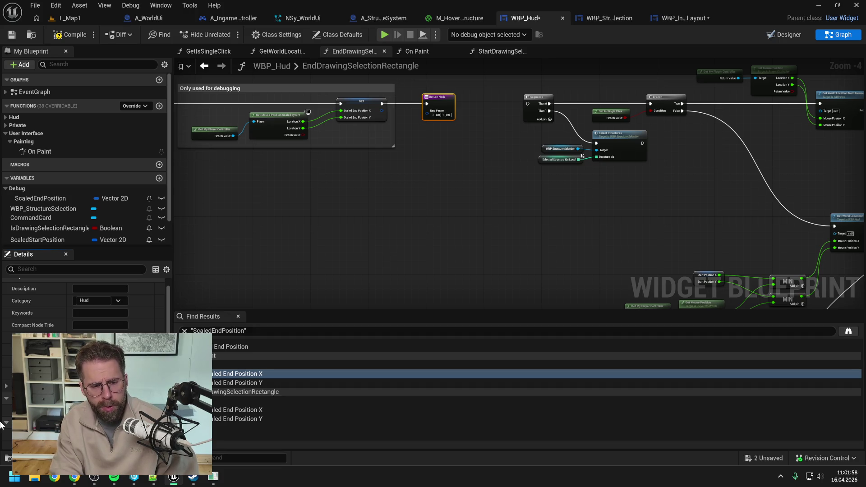
{"action": "key", "text": "Return"}
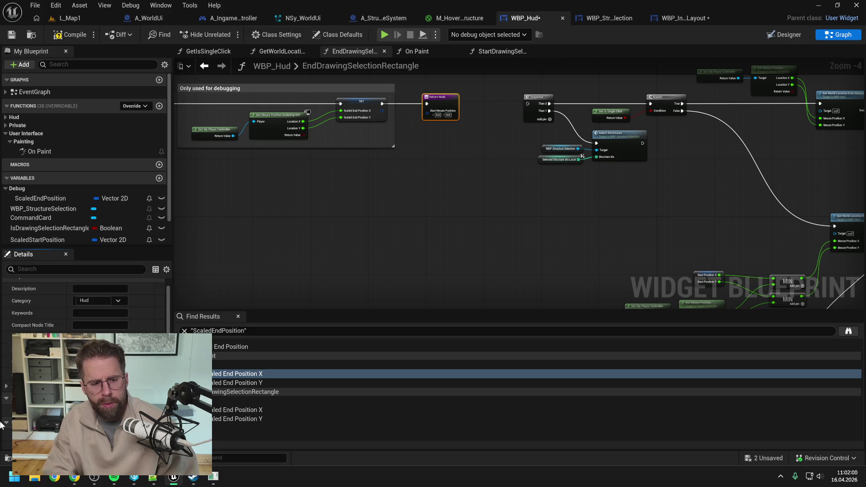
{"action": "left_click", "coordinate": [426, 339]}
Step: Add a second output, End Mouse Position, save, and move the Start Position node toward the Return Node
{"action": "left_click", "coordinate": [159, 397]}
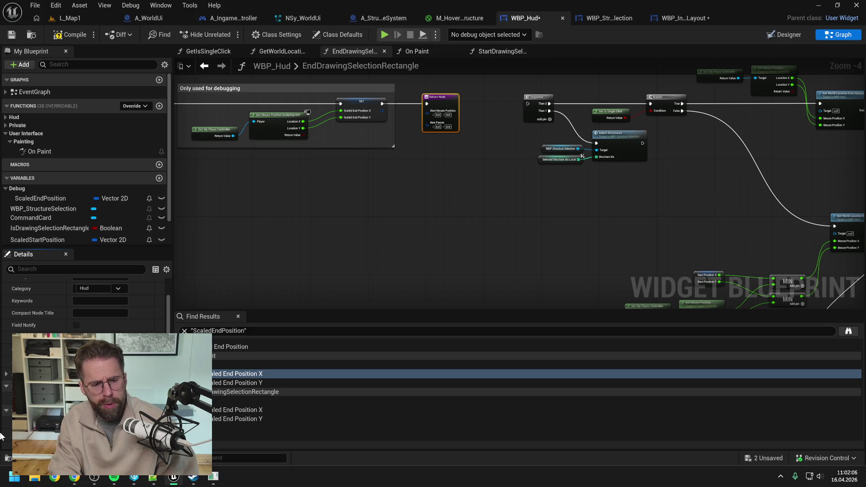
{"action": "key", "text": "ctrl+s"}
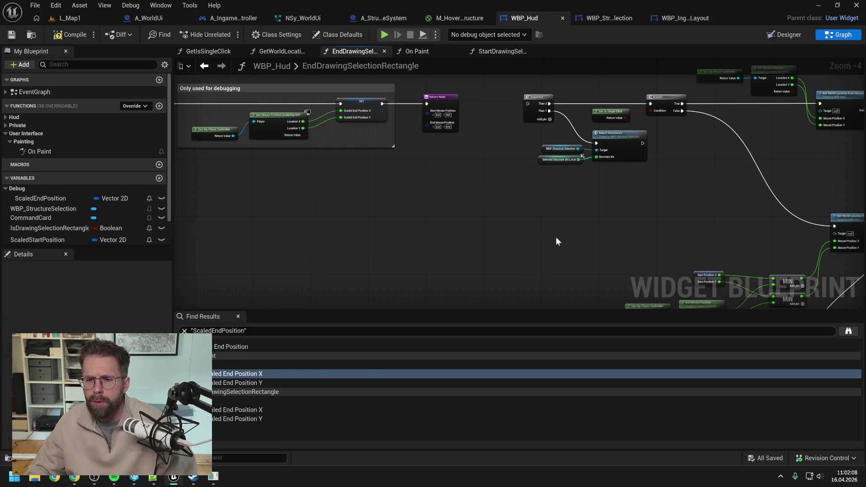
{"action": "left_click_drag", "start_coordinate": [556, 237], "coordinate": [481, 188]}
{"action": "mouse_move", "coordinate": [602, 216]}
{"action": "left_mouse_down"}
{"action": "mouse_move", "coordinate": [392, 164]}
{"action": "mouse_move", "coordinate": [367, 174]}
{"action": "left_mouse_up"}
{"action": "right_click", "coordinate": [388, 176]}
Step: Wire Start Position into Start Mouse Position and split End Mouse Position into X and Y pins
{"action": "left_click", "coordinate": [395, 222]}
{"action": "mouse_move", "coordinate": [386, 174]}
{"action": "left_mouse_down"}
{"action": "mouse_move", "coordinate": [409, 129]}
{"action": "mouse_move", "coordinate": [468, 107]}
{"action": "left_mouse_up"}
{"action": "left_click", "coordinate": [409, 129]}
{"action": "mouse_move", "coordinate": [622, 199]}
{"action": "left_mouse_down"}
{"action": "mouse_move", "coordinate": [481, 142]}
{"action": "mouse_move", "coordinate": [412, 188]}
{"action": "mouse_move", "coordinate": [282, 146]}
{"action": "left_mouse_up"}
{"action": "right_click", "coordinate": [388, 194]}
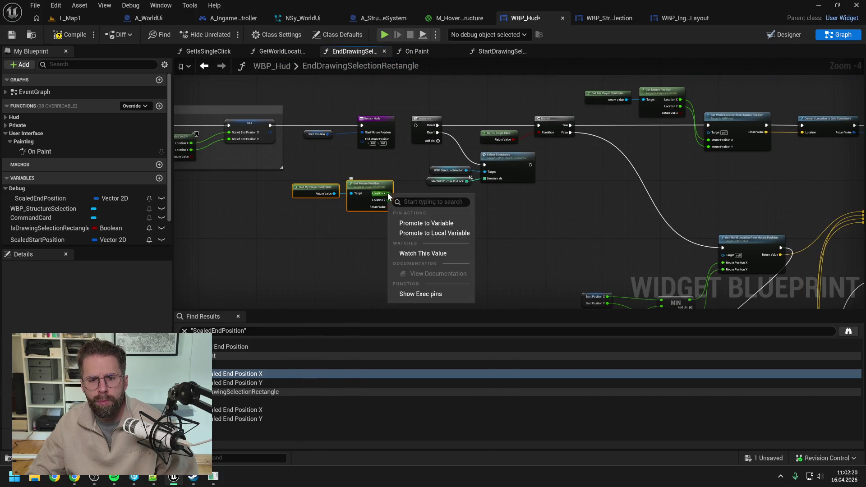
{"action": "left_click", "coordinate": [401, 169]}
{"action": "left_click_drag", "start_coordinate": [402, 170], "coordinate": [422, 172]}
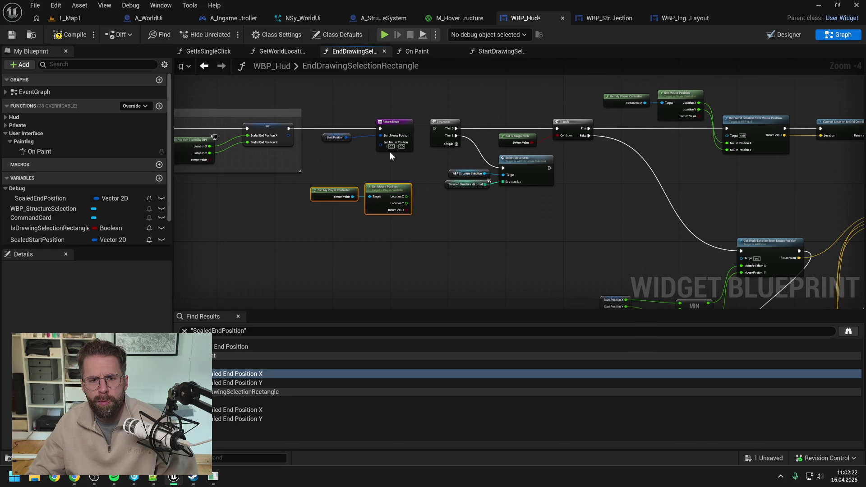
{"action": "right_click", "coordinate": [381, 145]}
{"action": "left_click", "coordinate": [408, 193]}
Step: Move the right-hand node group aside to make room near the Return Node
{"action": "scroll", "coordinate": [372, 175], "scroll_direction": "down", "scroll_amount": 5}
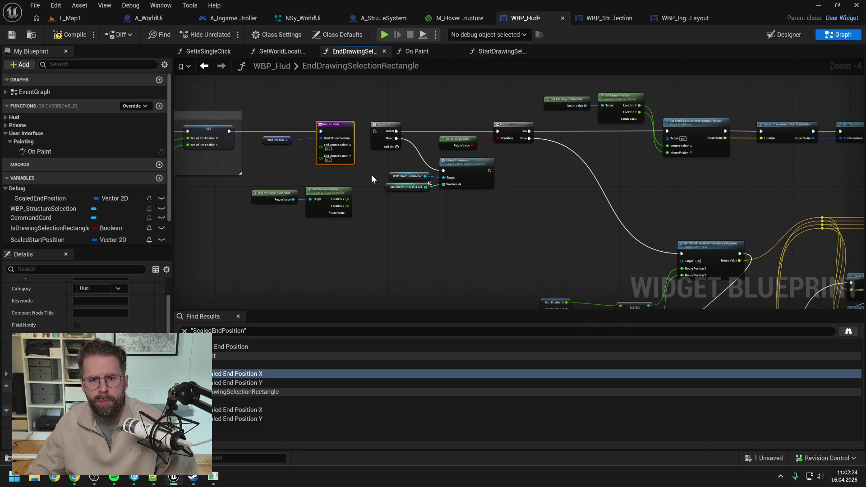
{"action": "scroll", "coordinate": [383, 135], "scroll_direction": "down", "scroll_amount": 3}
{"action": "scroll", "coordinate": [388, 134], "scroll_direction": "up", "scroll_amount": 6}
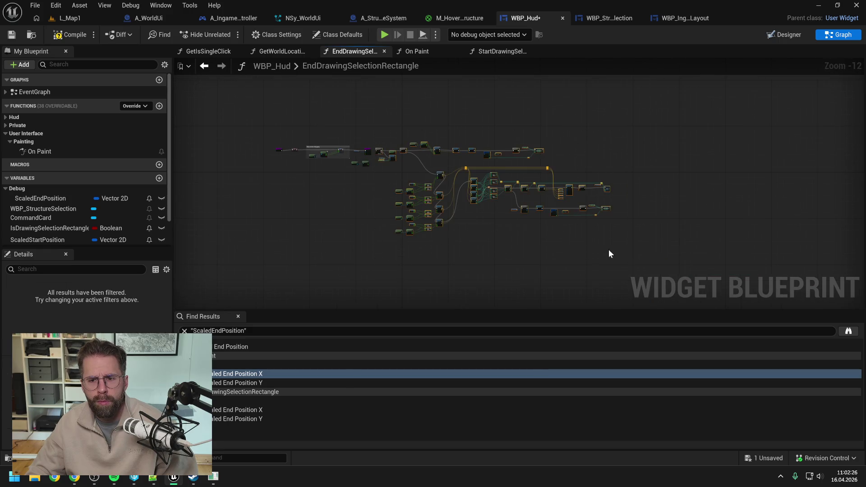
{"action": "scroll", "coordinate": [394, 131], "scroll_direction": "down", "scroll_amount": 5}
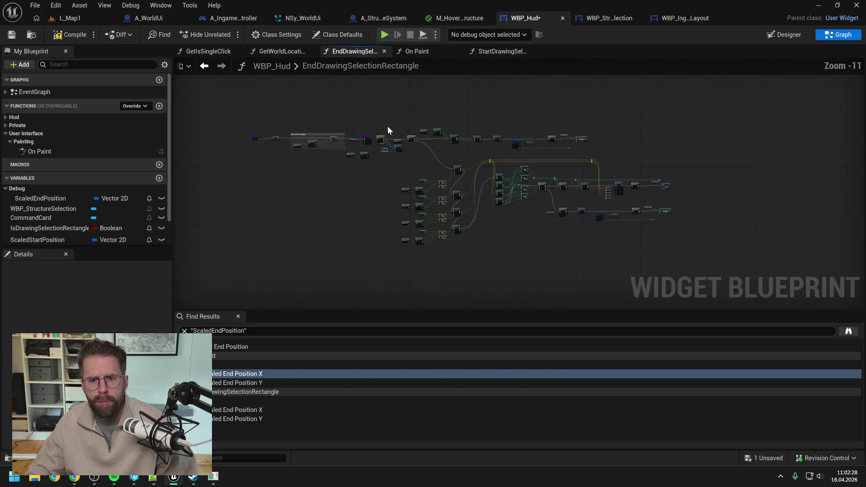
{"action": "left_click_drag", "start_coordinate": [380, 117], "coordinate": [687, 269]}
{"action": "scroll", "coordinate": [384, 145], "scroll_direction": "up", "scroll_amount": 5}
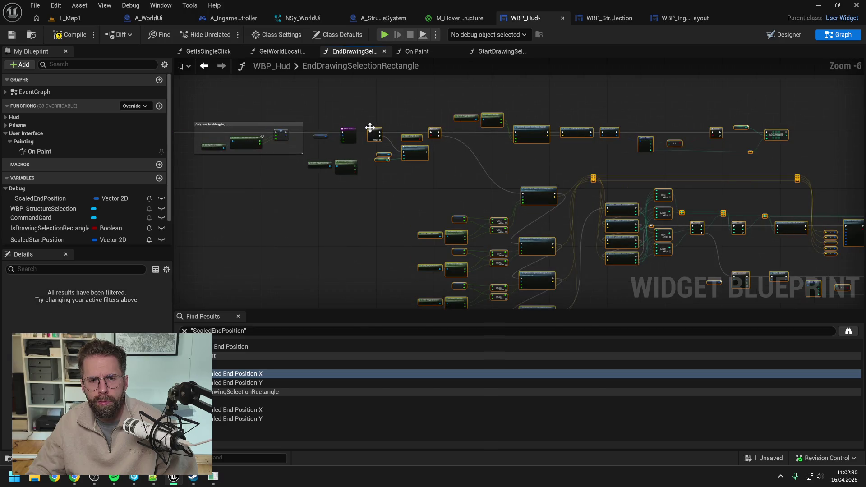
{"action": "left_click_drag", "start_coordinate": [374, 129], "coordinate": [510, 132]}
{"action": "scroll", "coordinate": [445, 153], "scroll_direction": "up", "scroll_amount": 5}
{"action": "mouse_move", "coordinate": [404, 115]}
{"action": "left_mouse_down"}
{"action": "mouse_move", "coordinate": [501, 143]}
{"action": "mouse_move", "coordinate": [600, 140]}
{"action": "left_mouse_up"}
{"action": "left_click", "coordinate": [510, 198]}
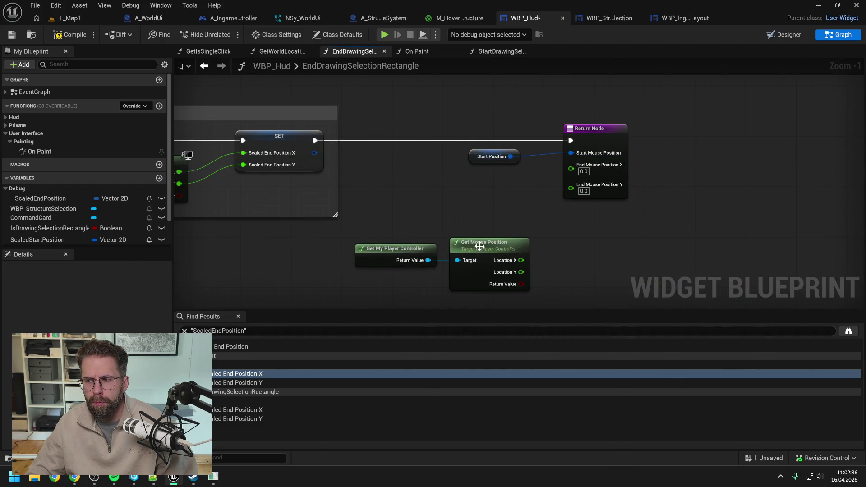
Step: Connect Location X and Y to End Mouse Position X and Y, tidy the getter nodes, and compile
{"action": "mouse_move", "coordinate": [522, 261]}
{"action": "left_mouse_down"}
{"action": "mouse_move", "coordinate": [556, 173]}
{"action": "mouse_move", "coordinate": [573, 165]}
{"action": "left_mouse_up"}
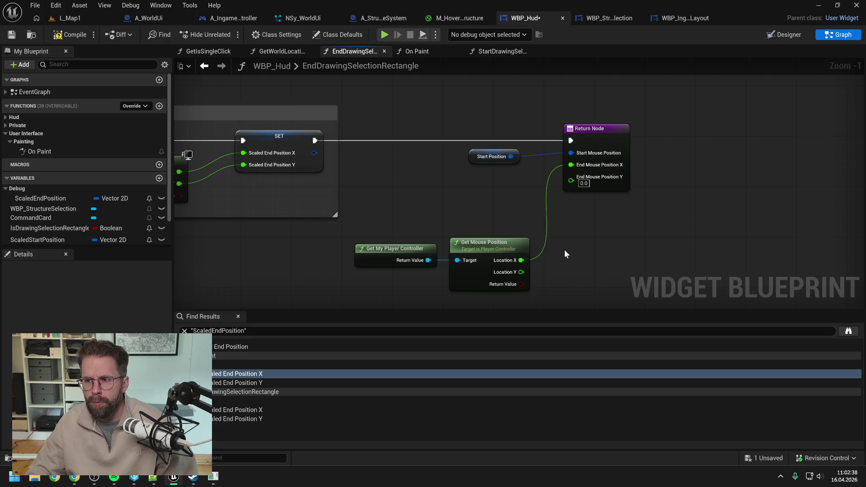
{"action": "left_click_drag", "start_coordinate": [522, 272], "coordinate": [572, 180]}
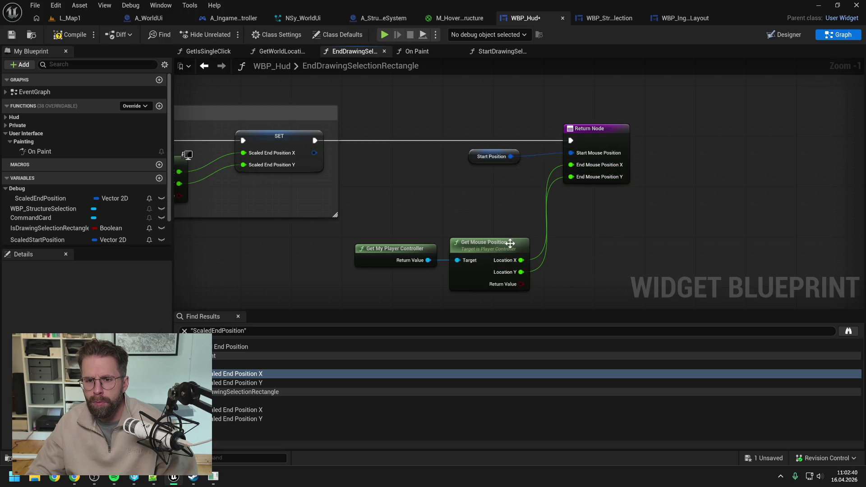
{"action": "left_click_drag", "start_coordinate": [505, 249], "coordinate": [499, 180]}
{"action": "left_click_drag", "start_coordinate": [404, 247], "coordinate": [406, 181]}
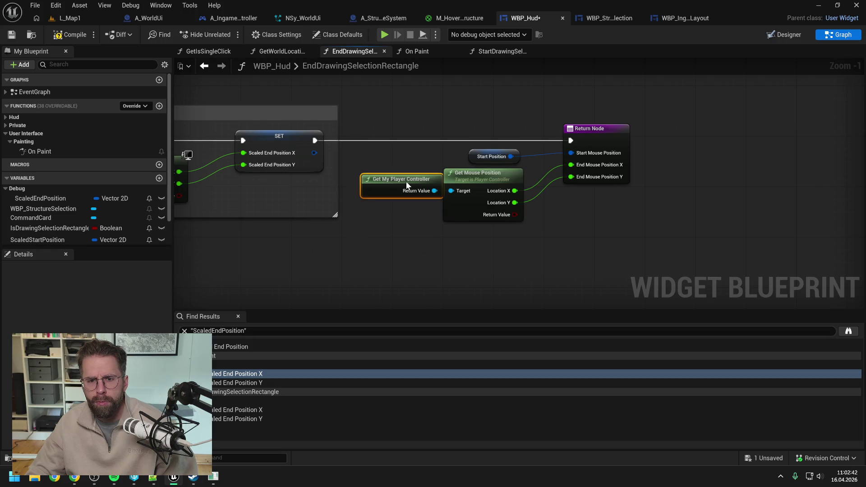
{"action": "scroll", "coordinate": [397, 160], "scroll_direction": "down", "scroll_amount": 2}
{"action": "scroll", "coordinate": [487, 161], "scroll_direction": "down", "scroll_amount": 2}
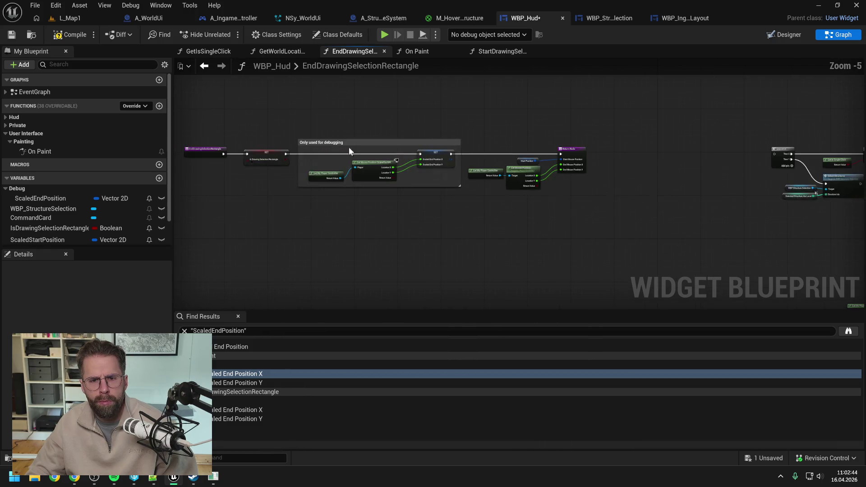
{"action": "left_click", "coordinate": [72, 35]}
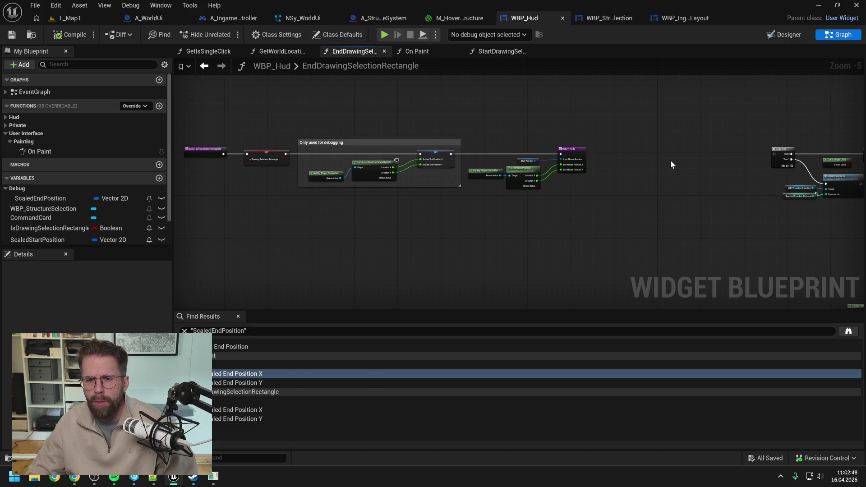
Step: Reposition the right-hand node group, save WBP_Hud, and switch to A_IngamePlayerController's event graph
{"action": "scroll", "coordinate": [437, 109], "scroll_direction": "down", "scroll_amount": 6}
{"action": "left_click_drag", "start_coordinate": [443, 82], "coordinate": [780, 229]}
{"action": "scroll", "coordinate": [454, 120], "scroll_direction": "up", "scroll_amount": 5}
{"action": "mouse_move", "coordinate": [629, 142]}
{"action": "left_mouse_down"}
{"action": "mouse_move", "coordinate": [248, 192]}
{"action": "mouse_move", "coordinate": [234, 211]}
{"action": "mouse_move", "coordinate": [338, 125]}
{"action": "left_mouse_up"}
{"action": "left_click", "coordinate": [75, 37]}
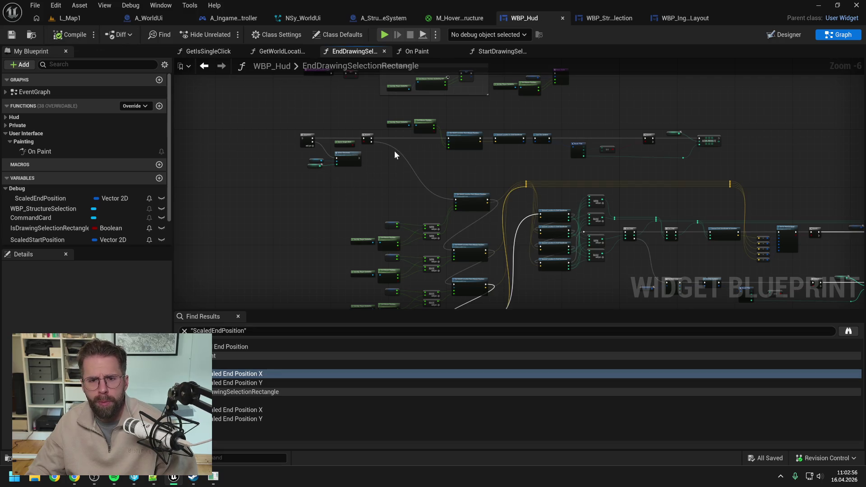
{"action": "scroll", "coordinate": [396, 168], "scroll_direction": "up", "scroll_amount": 2}
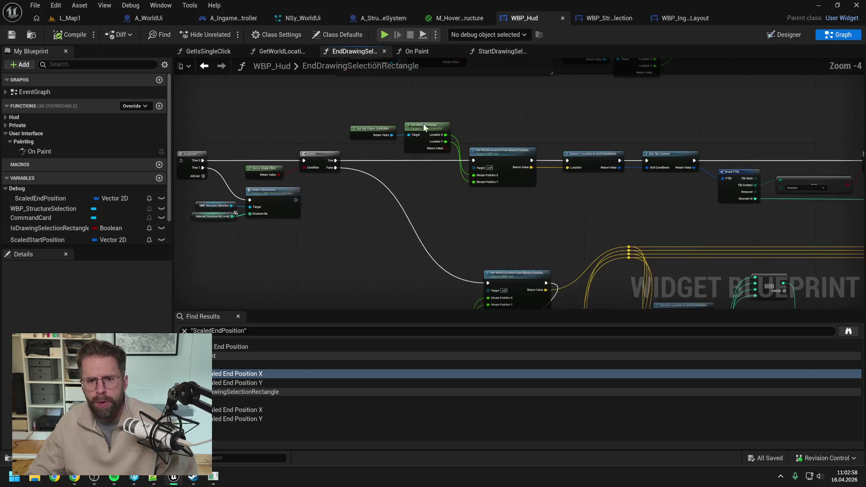
{"action": "left_click", "coordinate": [229, 17]}
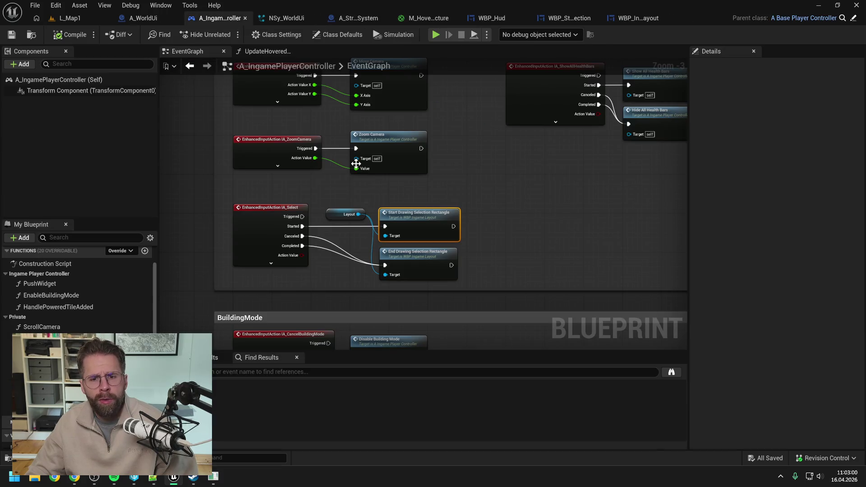
Step: Make WBP_IngameLayout's End Drawing Selection Rectangle return Start and End Mouse Position, then save all
{"action": "double_click", "coordinate": [425, 257]}
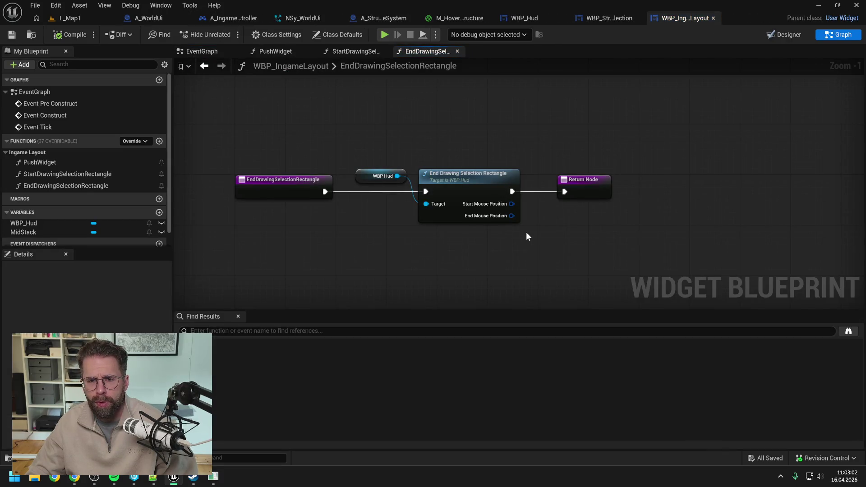
{"action": "left_click_drag", "start_coordinate": [512, 204], "coordinate": [564, 204]}
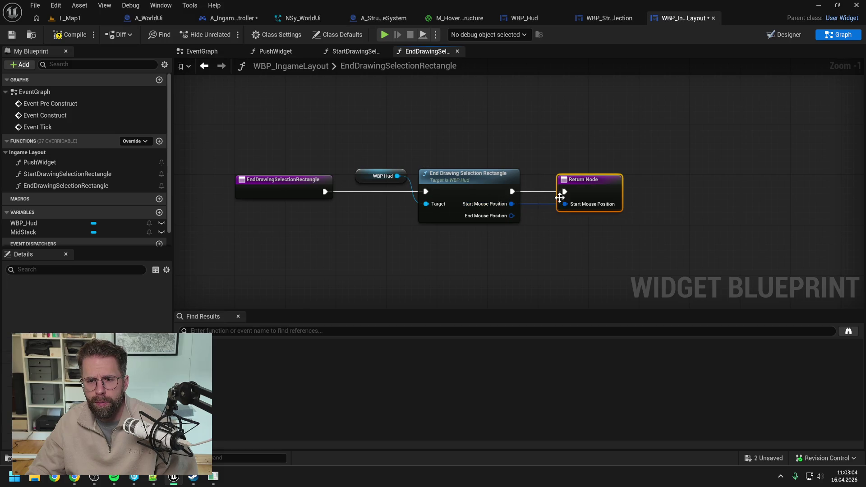
{"action": "left_click_drag", "start_coordinate": [512, 216], "coordinate": [570, 218]}
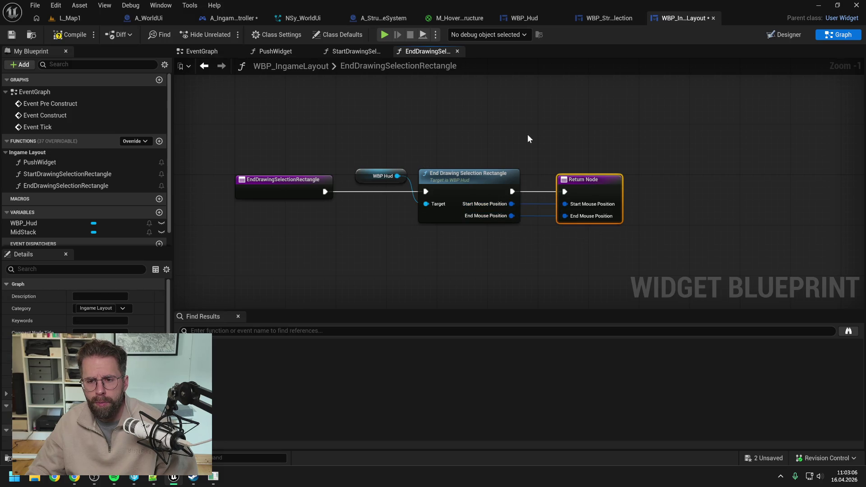
{"action": "left_click", "coordinate": [528, 139]}
{"action": "key", "text": "ctrl+shift+s"}
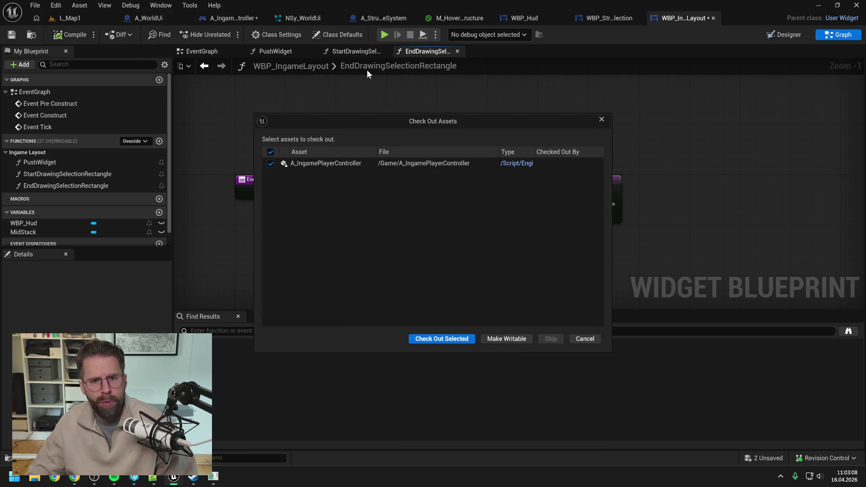
{"action": "left_click", "coordinate": [446, 339]}
Step: Delete the three disabled event nodes in the widget's event graph and compile and save
{"action": "left_click", "coordinate": [202, 54]}
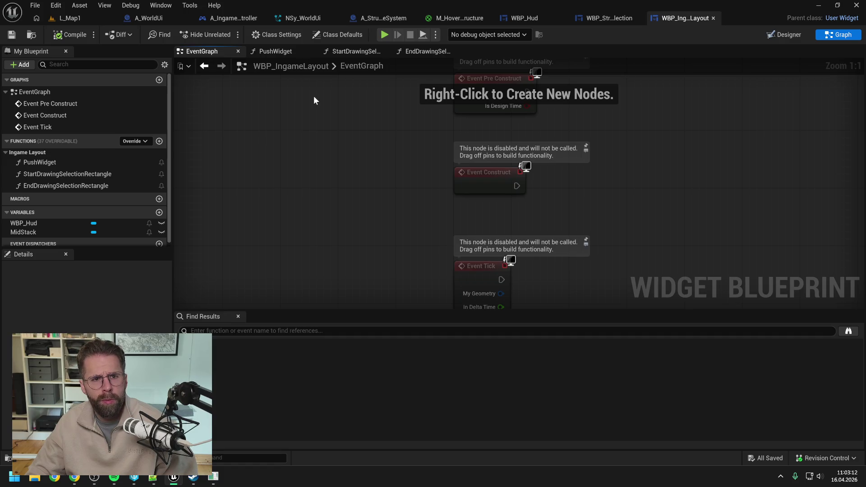
{"action": "scroll", "coordinate": [313, 96], "scroll_direction": "down", "scroll_amount": 2}
{"action": "left_click_drag", "start_coordinate": [315, 98], "coordinate": [561, 267]}
{"action": "key", "text": "Delete"}
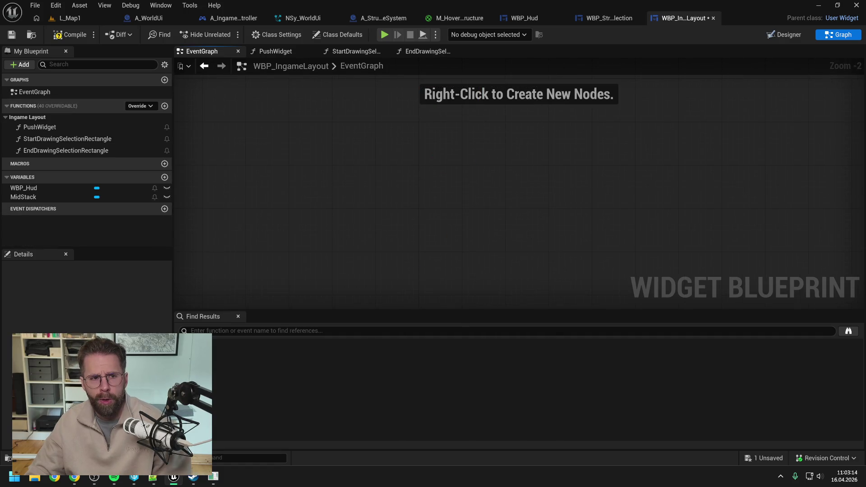
{"action": "left_click", "coordinate": [70, 35]}
{"action": "left_click", "coordinate": [228, 17]}
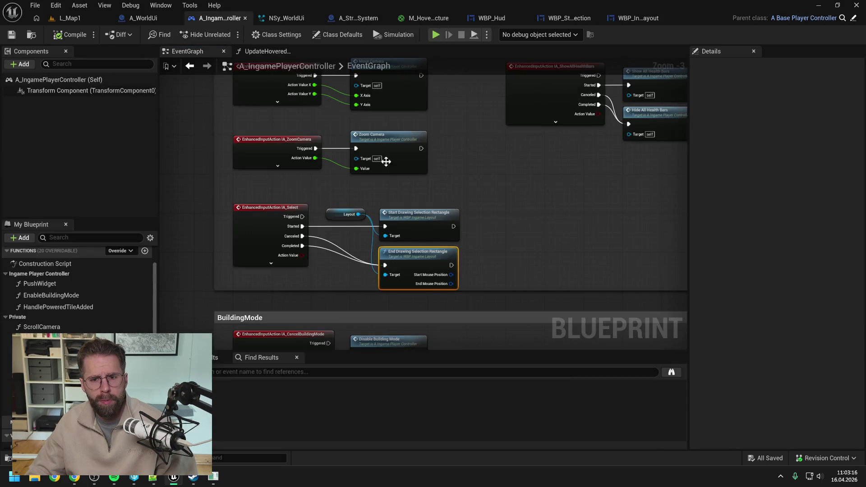
Step: Extend the IA_Select comment box to cover the selection nodes and save the controller
{"action": "left_click_drag", "start_coordinate": [470, 246], "coordinate": [459, 203]}
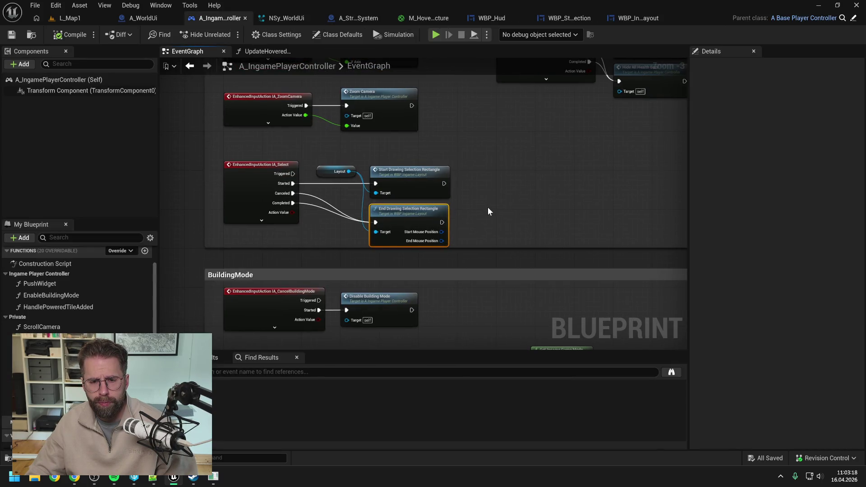
{"action": "left_click", "coordinate": [488, 208]}
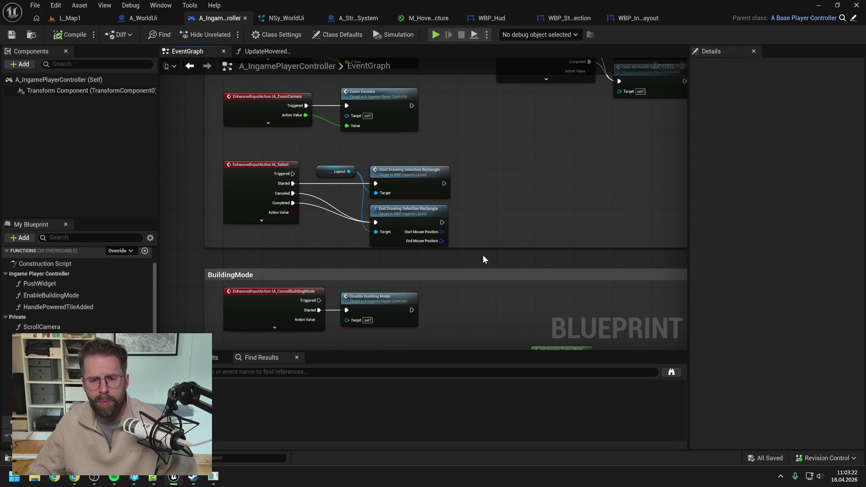
{"action": "left_click_drag", "start_coordinate": [481, 250], "coordinate": [482, 257]}
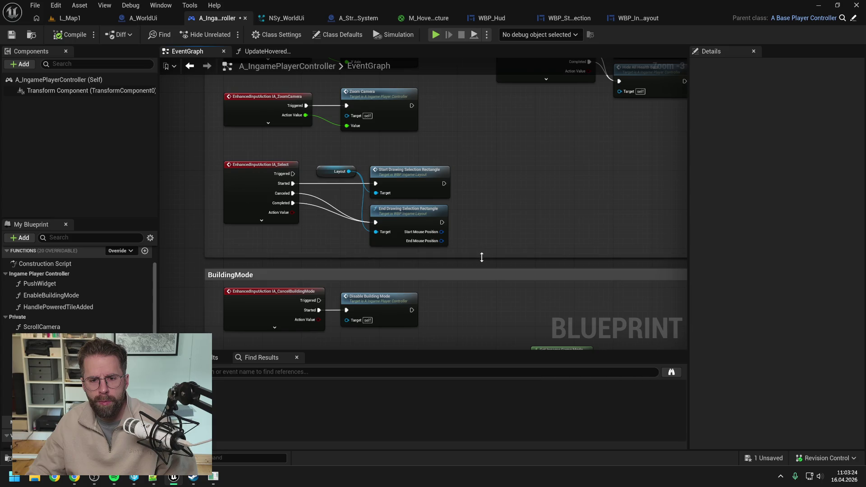
{"action": "left_click_drag", "start_coordinate": [495, 227], "coordinate": [457, 223]}
{"action": "key", "text": "ctrl+s"}
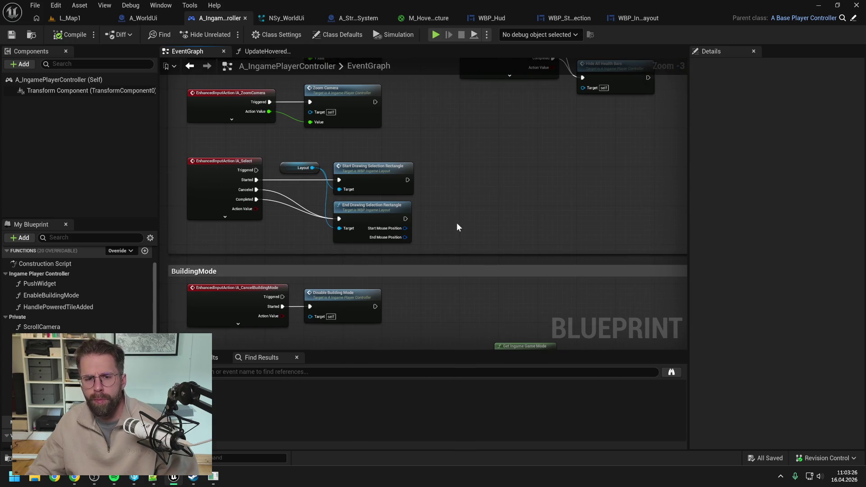
{"action": "scroll", "coordinate": [445, 221], "scroll_direction": "down", "scroll_amount": 1}
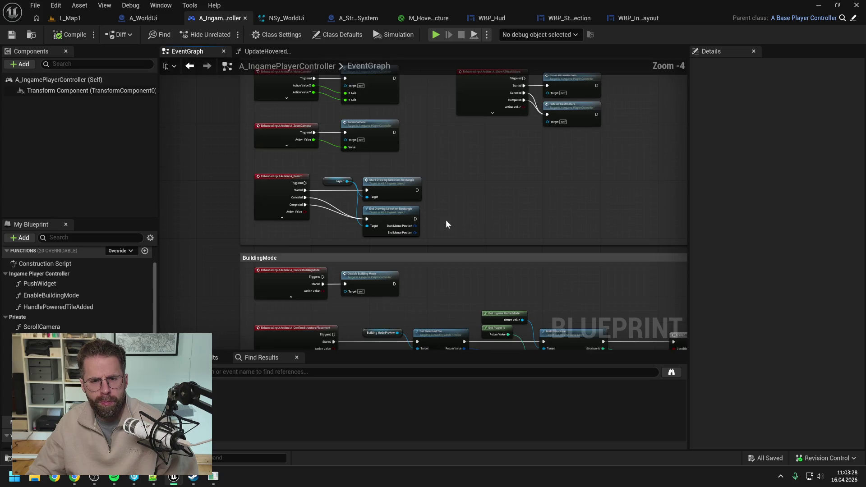
{"action": "scroll", "coordinate": [424, 220], "scroll_direction": "up", "scroll_amount": 1}
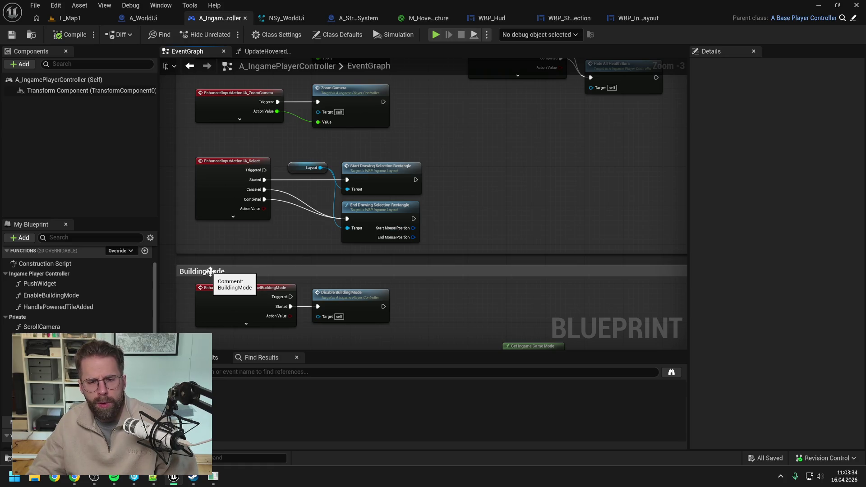
{"action": "scroll", "coordinate": [115, 318], "scroll_direction": "up", "scroll_amount": 2}
Step: Create a private ProcessSelectioRectangle function, save, and call it after End Drawing Selection Rectangle
{"action": "left_click", "coordinate": [145, 279]}
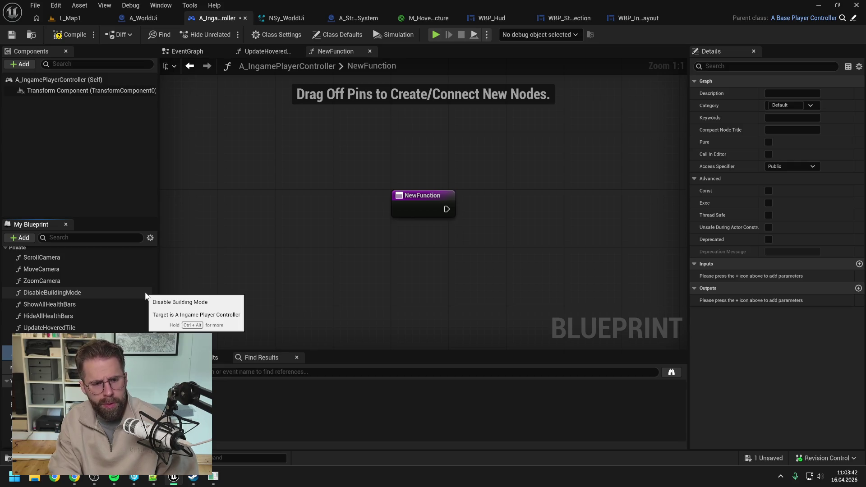
{"action": "key", "text": "Return"}
{"action": "key", "text": "ctrl+s"}
{"action": "mouse_move", "coordinate": [68, 339]}
{"action": "left_mouse_down"}
{"action": "mouse_move", "coordinate": [64, 307]}
{"action": "mouse_move", "coordinate": [64, 321]}
{"action": "left_mouse_up"}
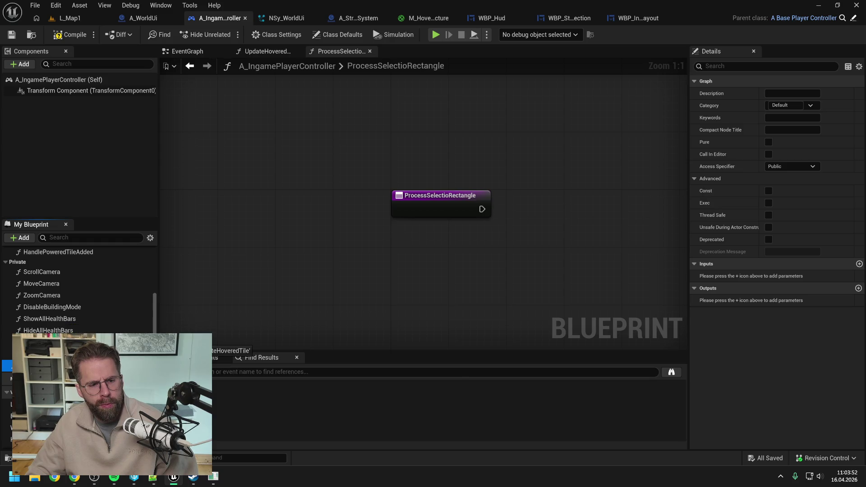
{"action": "key", "text": "ctrl+s"}
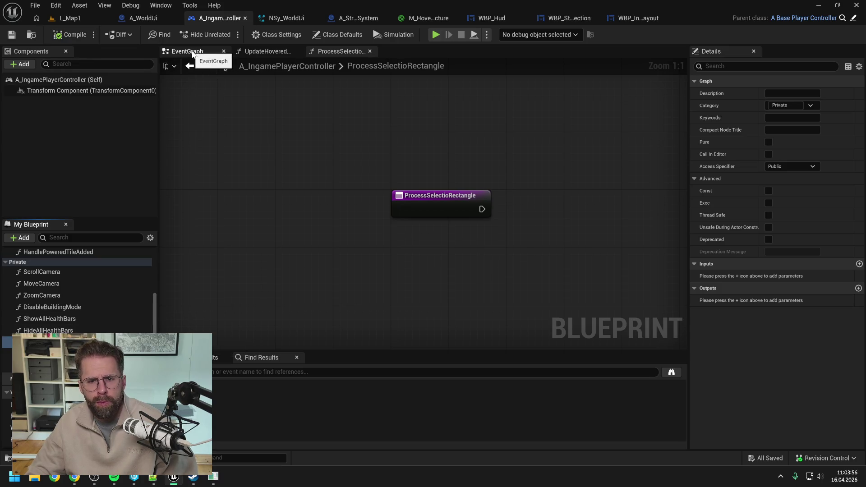
{"action": "left_click", "coordinate": [205, 66]}
{"action": "mouse_move", "coordinate": [424, 220]}
{"action": "left_mouse_down"}
{"action": "mouse_move", "coordinate": [449, 214]}
{"action": "mouse_move", "coordinate": [452, 230]}
{"action": "mouse_move", "coordinate": [468, 211]}
{"action": "left_mouse_up"}
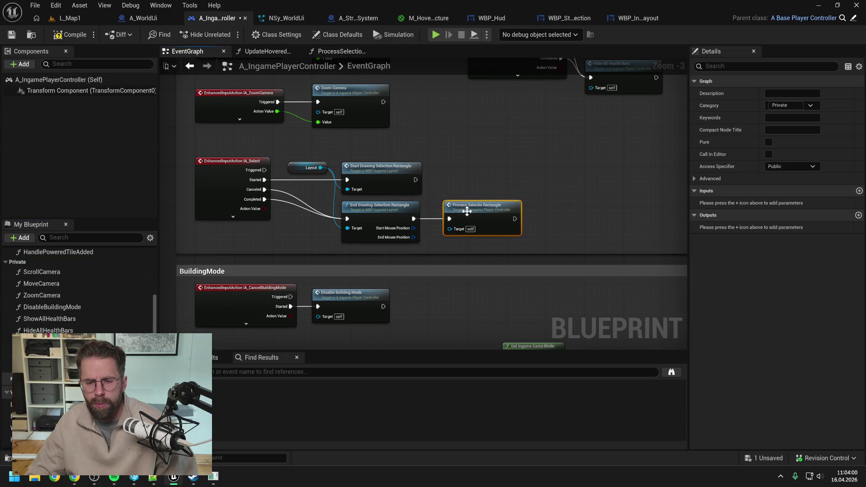
Step: Add two Vector 2D input parameters to the function
{"action": "left_click", "coordinate": [860, 191]}
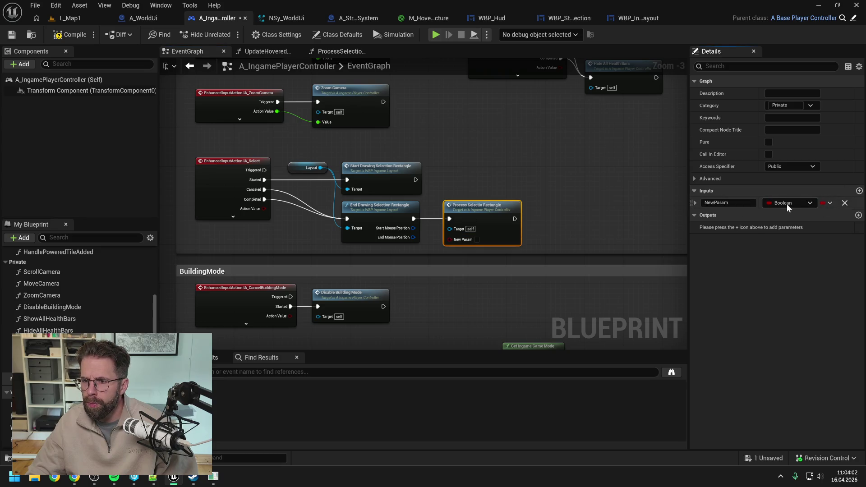
{"action": "left_click", "coordinate": [788, 204]}
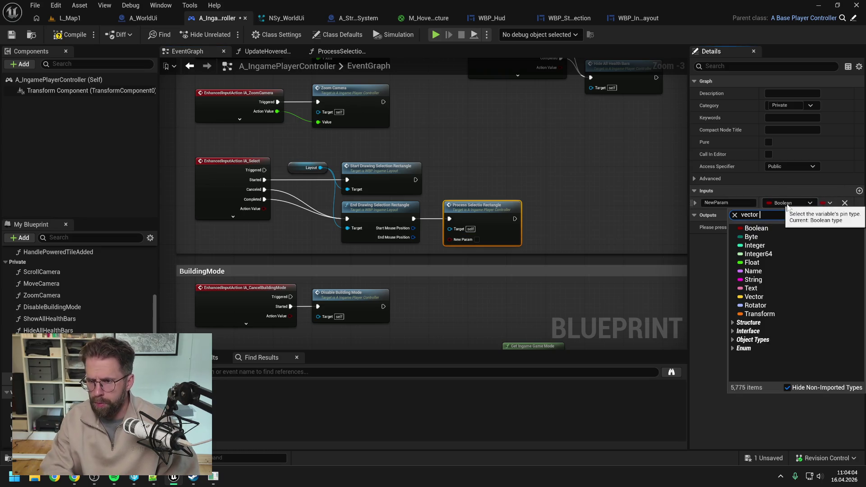
{"action": "type", "text": "vector 2"}
{"action": "left_click", "coordinate": [764, 310]}
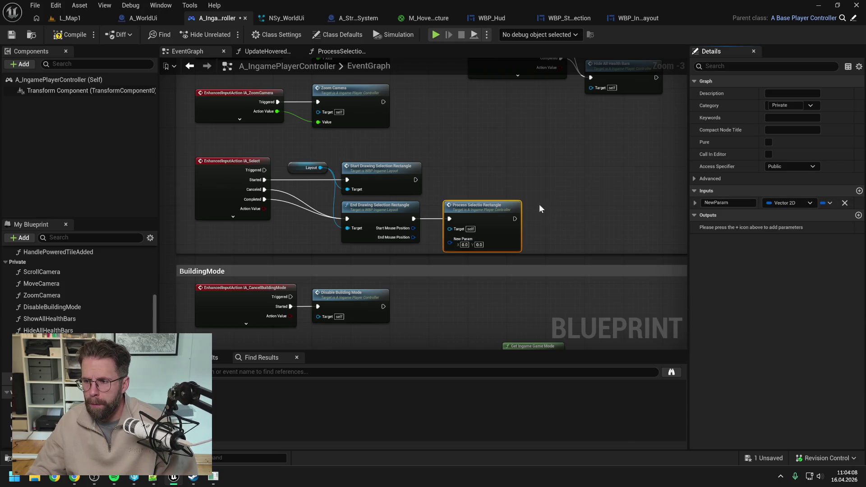
{"action": "left_click", "coordinate": [859, 191]}
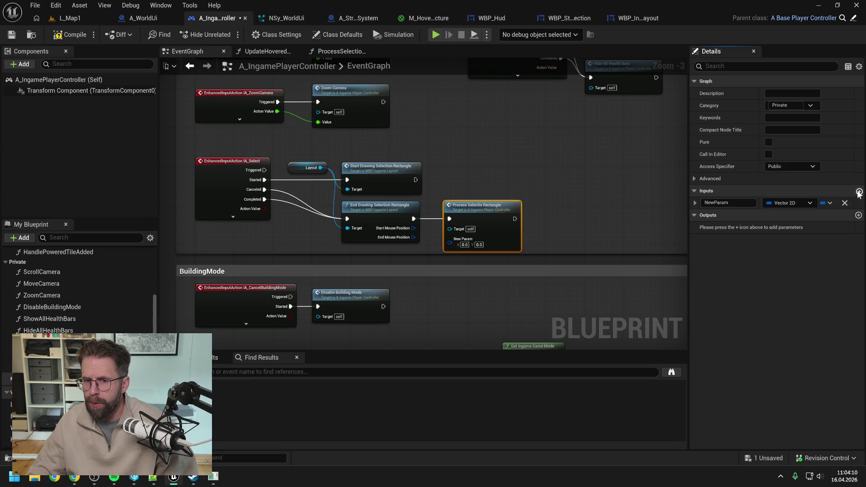
Step: Name the inputs StartMousePosition and EndMousePosition and feed both into Process Selection Rectangle
{"action": "left_click", "coordinate": [722, 203]}
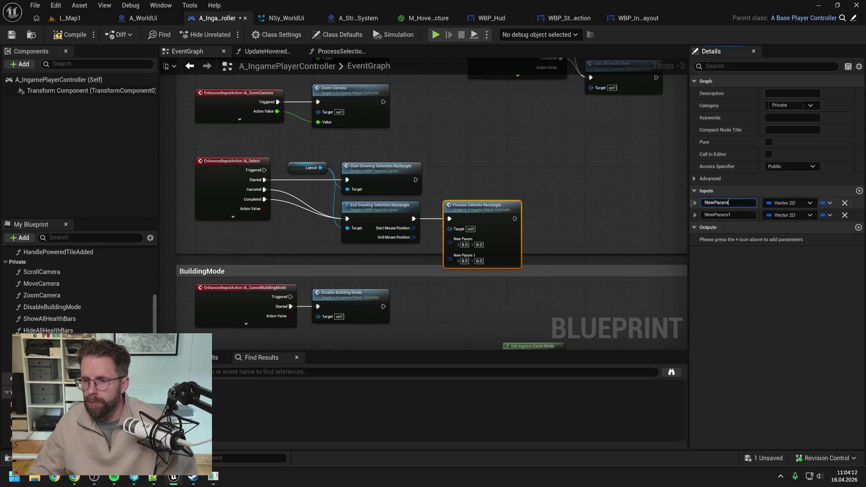
{"action": "type", "text": "Start"}
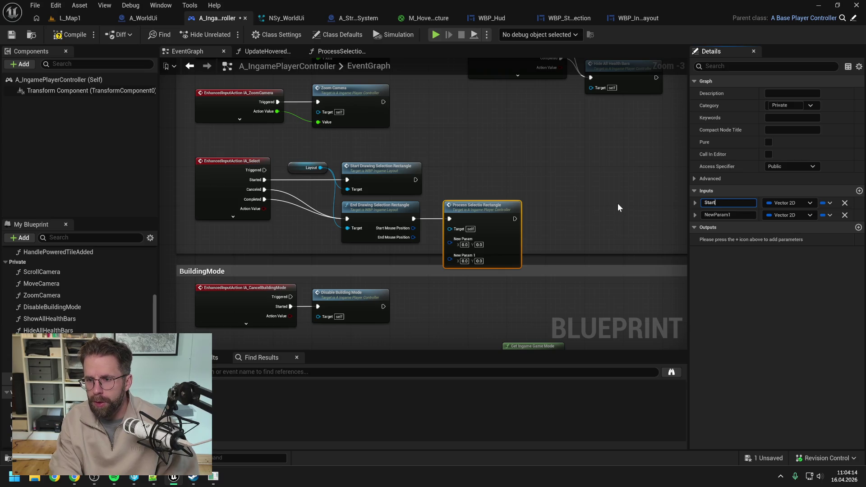
{"action": "type", "text": "MousePosition"}
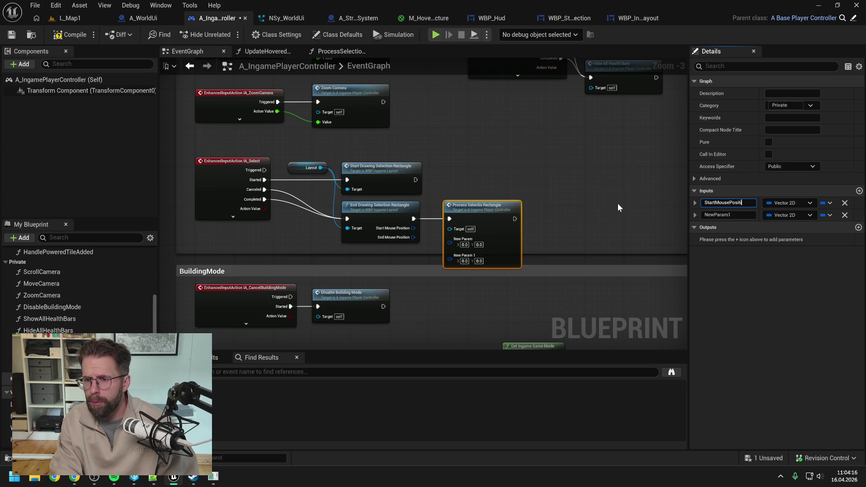
{"action": "key", "text": "Return"}
{"action": "key", "text": "ctrl+s"}
{"action": "left_click", "coordinate": [728, 214]}
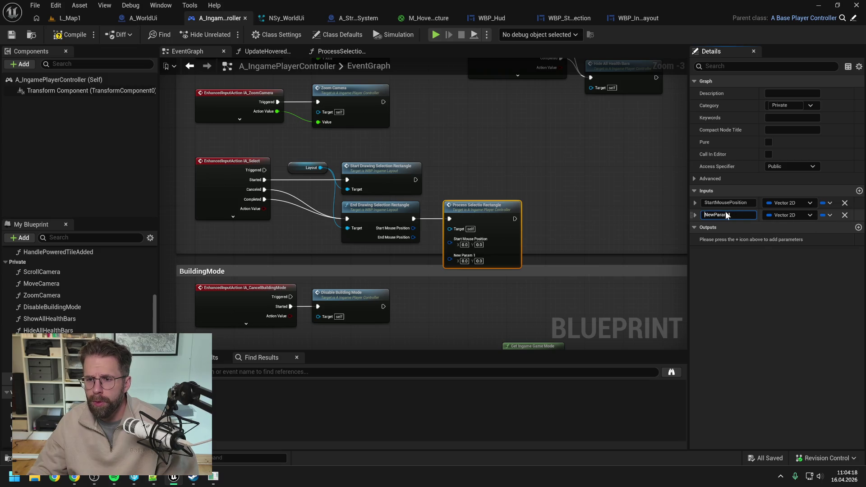
{"action": "type", "text": "End"}
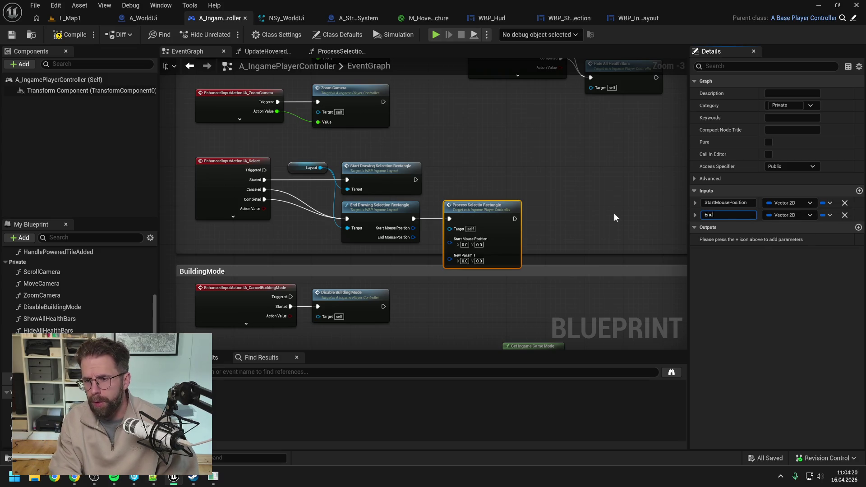
{"action": "type", "text": "MousePosition"}
{"action": "key", "text": "Return"}
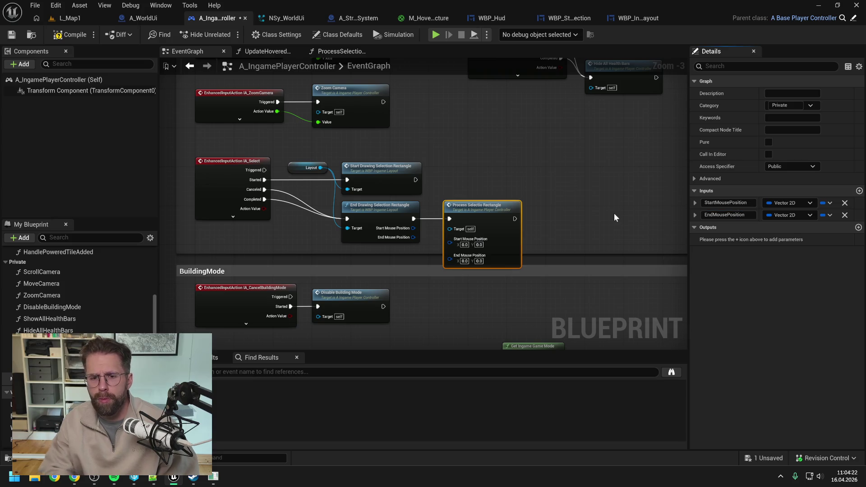
{"action": "mouse_move", "coordinate": [413, 228]}
{"action": "left_mouse_down"}
{"action": "mouse_move", "coordinate": [460, 257]}
{"action": "mouse_move", "coordinate": [450, 248]}
{"action": "left_mouse_up"}
Step: Shift the BuildingMode comment down and make the upper comment box taller
{"action": "left_click", "coordinate": [564, 201]}
{"action": "scroll", "coordinate": [561, 202], "scroll_direction": "down", "scroll_amount": 5}
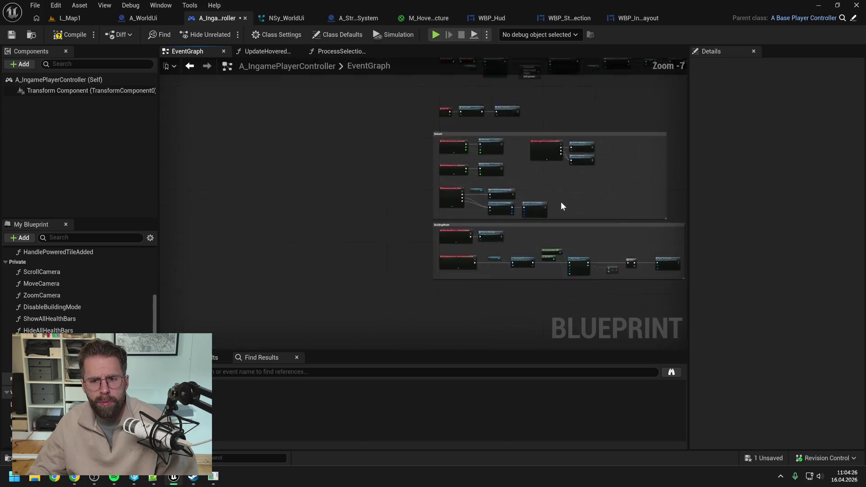
{"action": "scroll", "coordinate": [487, 206], "scroll_direction": "up", "scroll_amount": 3}
{"action": "left_click", "coordinate": [451, 199]}
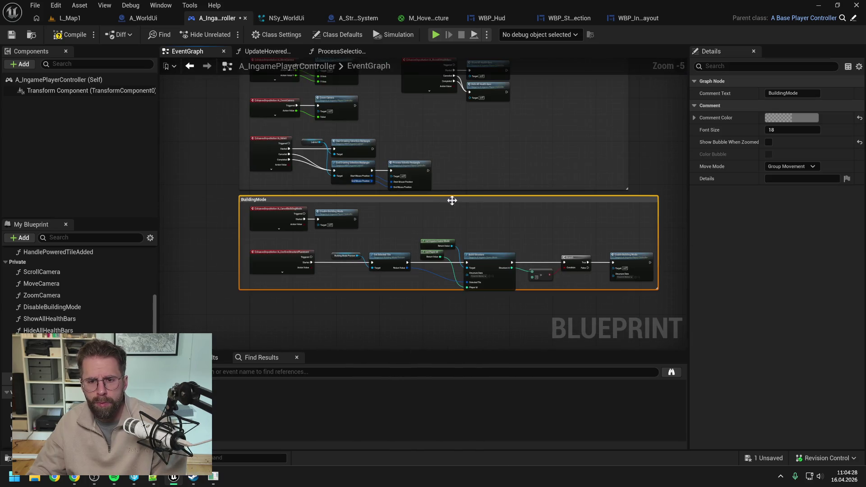
{"action": "left_click_drag", "start_coordinate": [479, 201], "coordinate": [478, 228]}
{"action": "left_click_drag", "start_coordinate": [465, 189], "coordinate": [468, 217]}
{"action": "scroll", "coordinate": [366, 174], "scroll_direction": "up", "scroll_amount": 5}
{"action": "scroll", "coordinate": [368, 231], "scroll_direction": "down", "scroll_amount": 1}
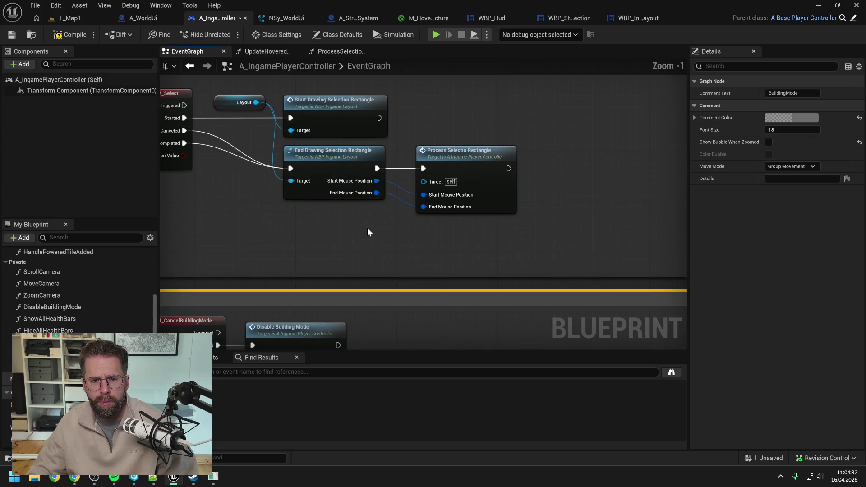
Step: Save the player controller and open the Process Selection Rectangle function graph
{"action": "left_click", "coordinate": [452, 162]}
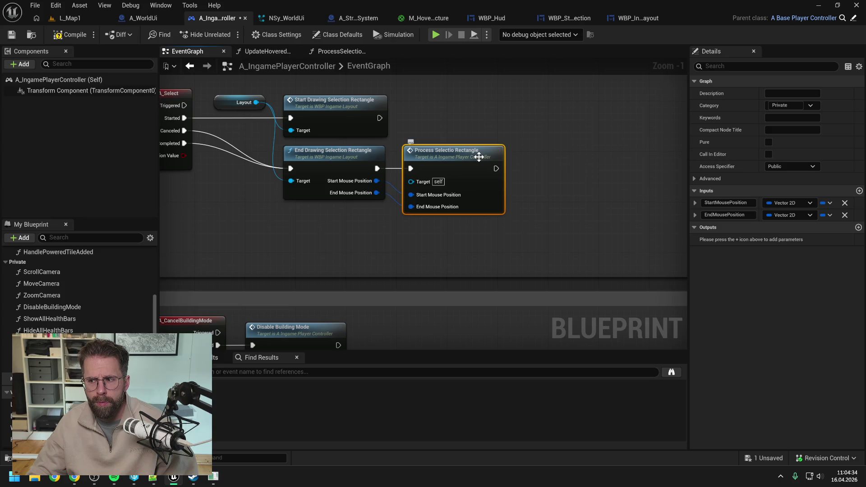
{"action": "key", "text": "ctrl+s"}
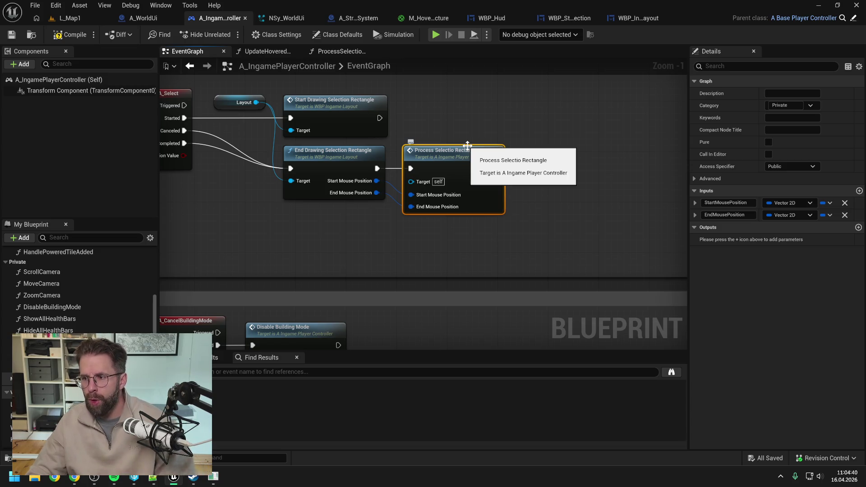
{"action": "scroll", "coordinate": [552, 163], "scroll_direction": "down", "scroll_amount": 1}
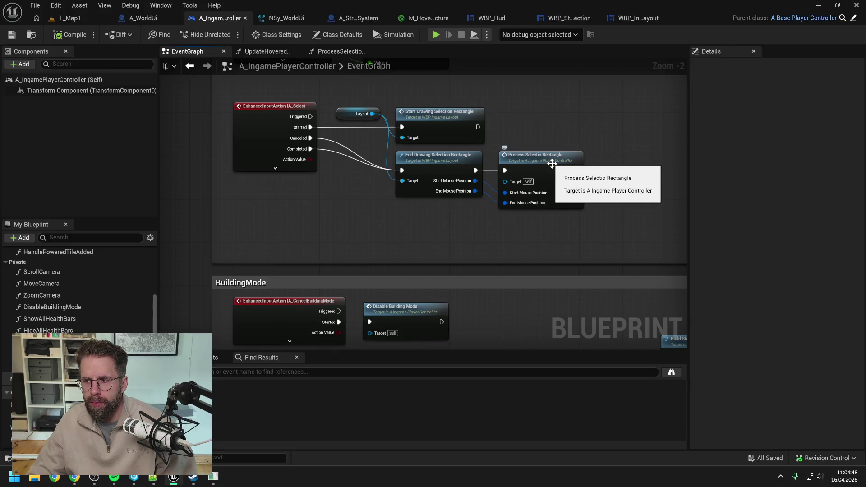
{"action": "double_click", "coordinate": [552, 164]}
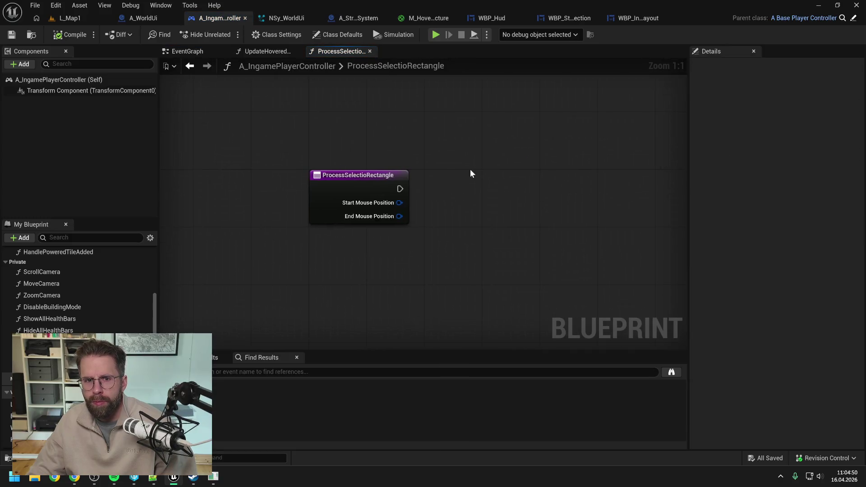
Step: Select the whole node network in WBP_Hud's EndDrawingSelectionRectangle graph for copying
{"action": "left_click_drag", "start_coordinate": [471, 172], "coordinate": [444, 175]}
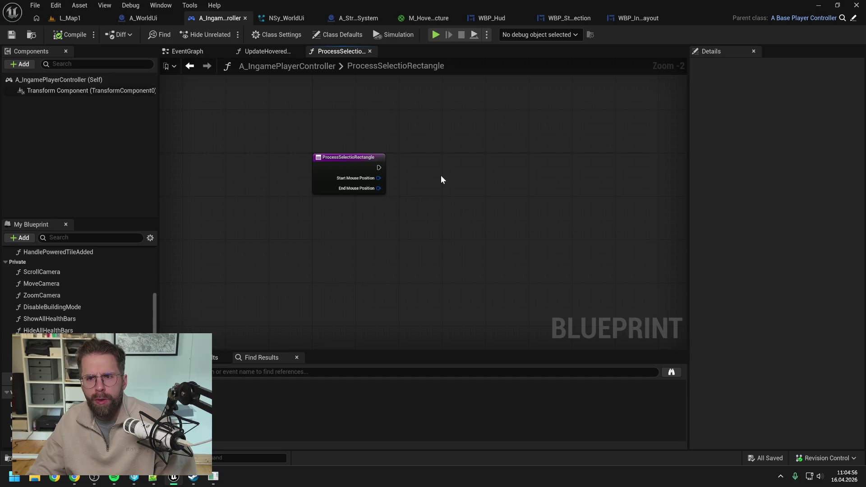
{"action": "left_click", "coordinate": [573, 19]}
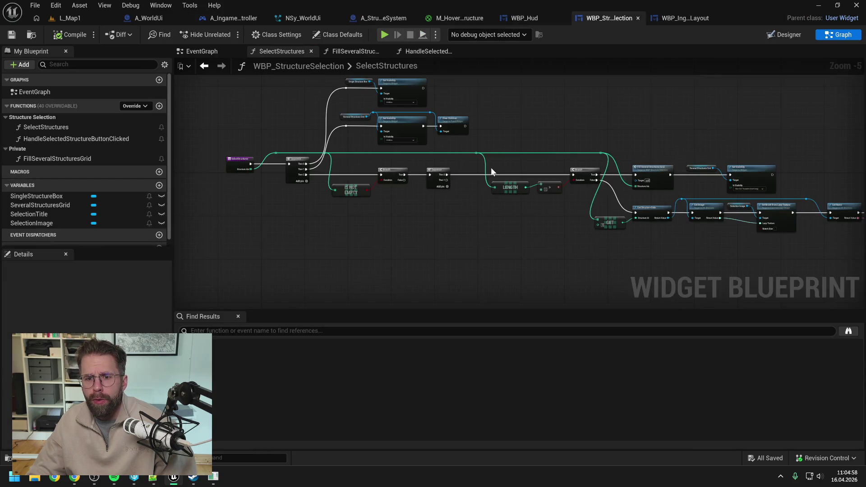
{"action": "left_click", "coordinate": [533, 23]}
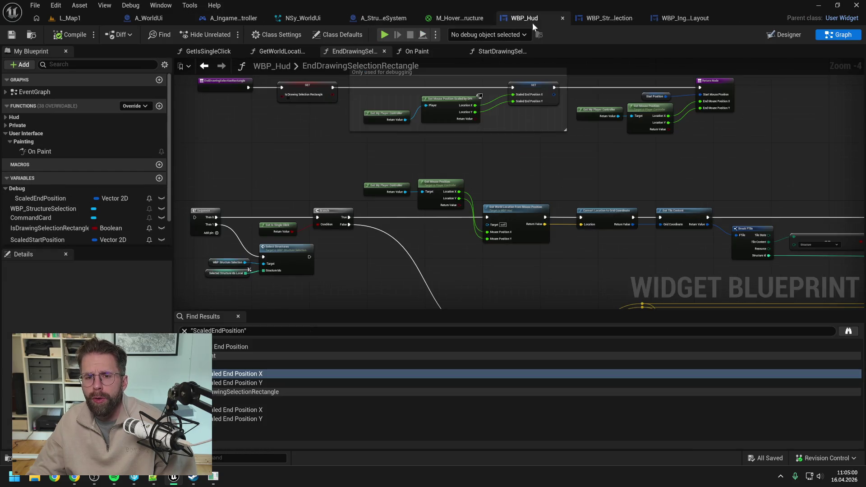
{"action": "scroll", "coordinate": [537, 175], "scroll_direction": "down", "scroll_amount": 7}
{"action": "scroll", "coordinate": [548, 169], "scroll_direction": "up", "scroll_amount": 5}
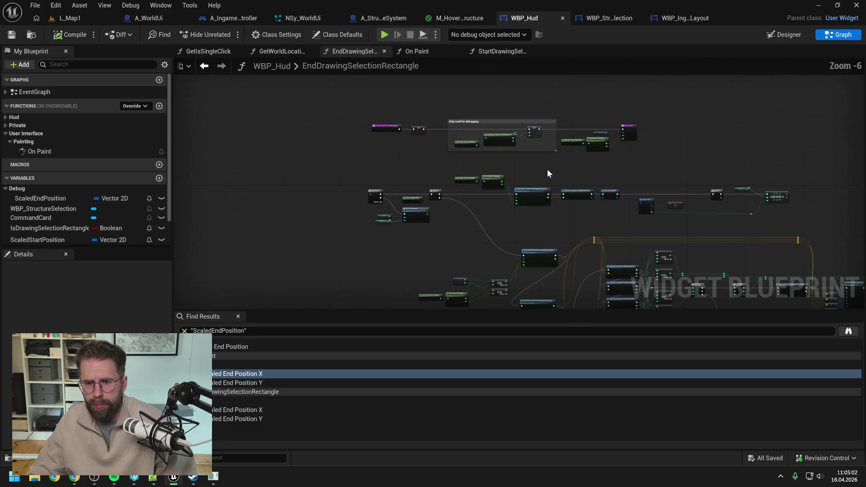
{"action": "scroll", "coordinate": [529, 144], "scroll_direction": "down", "scroll_amount": 5}
{"action": "left_click_drag", "start_coordinate": [464, 157], "coordinate": [730, 272]}
{"action": "scroll", "coordinate": [505, 141], "scroll_direction": "up", "scroll_amount": 3}
{"action": "scroll", "coordinate": [475, 151], "scroll_direction": "down", "scroll_amount": 3}
{"action": "left_click_drag", "start_coordinate": [420, 145], "coordinate": [755, 274]}
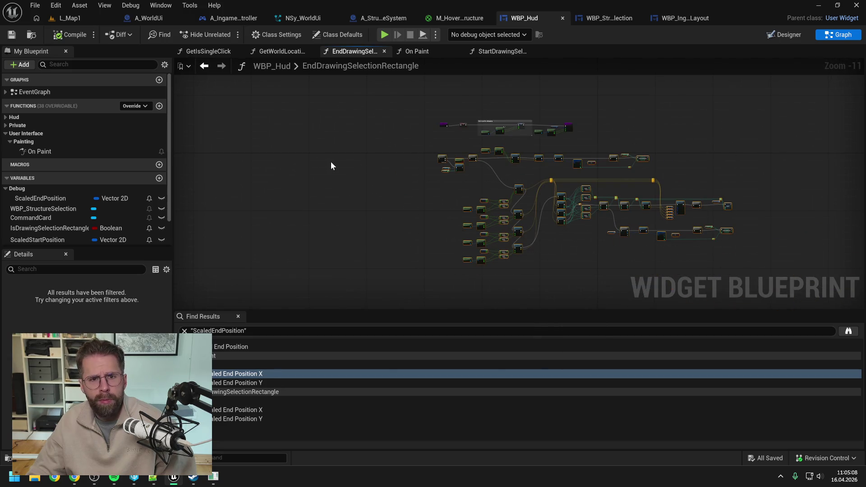
Step: Paste the copied nodes into ProcessSelectioRectangle and confirm the reference fix-up
{"action": "left_click", "coordinate": [233, 20]}
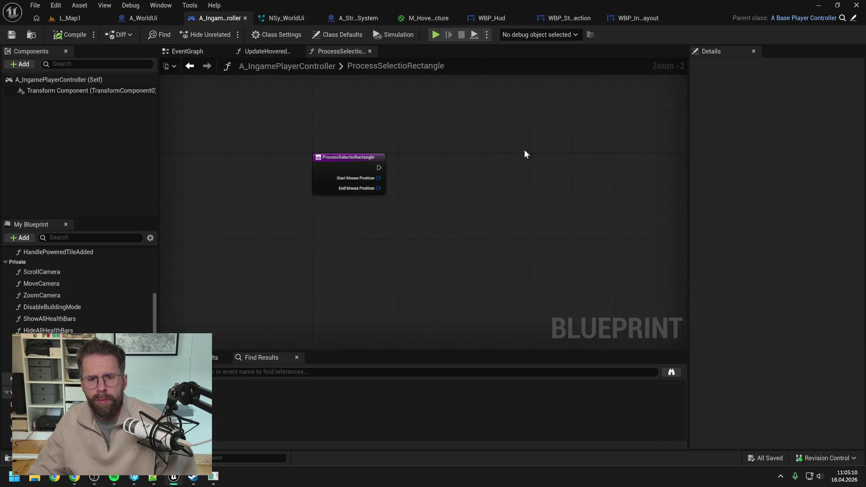
{"action": "scroll", "coordinate": [447, 153], "scroll_direction": "down", "scroll_amount": 6}
{"action": "scroll", "coordinate": [454, 165], "scroll_direction": "up", "scroll_amount": 2}
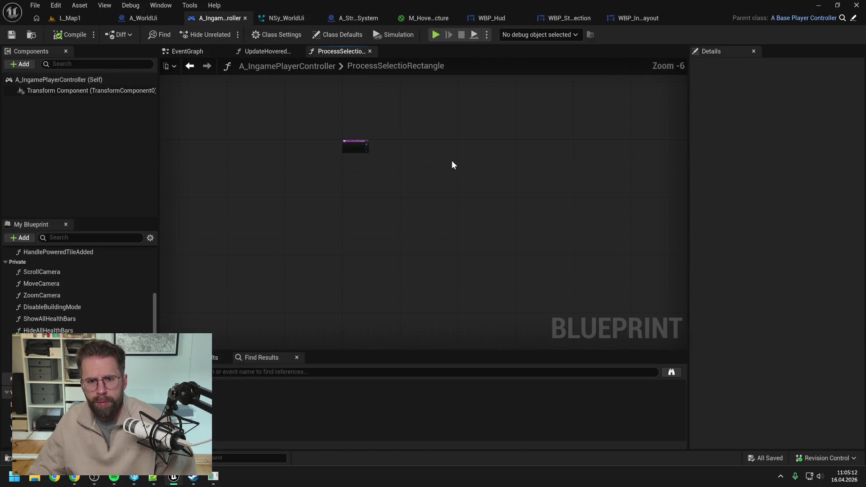
{"action": "key", "text": "ctrl+v"}
{"action": "left_click", "coordinate": [506, 299]}
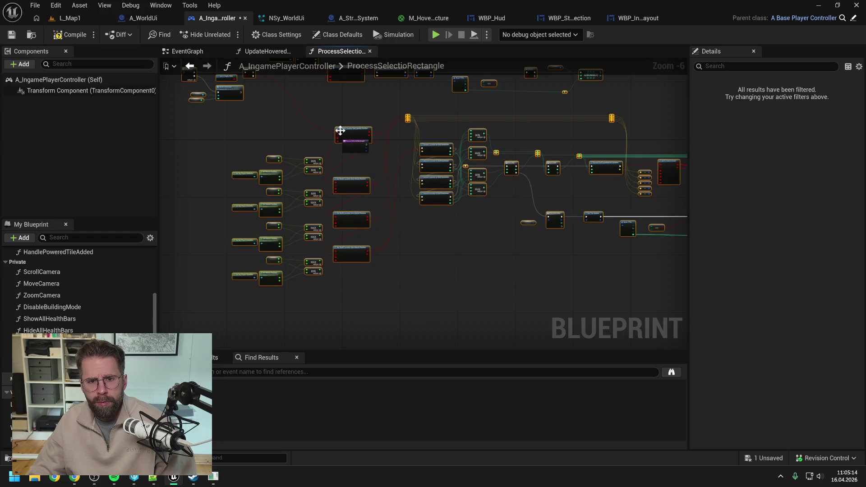
Step: Place the pasted node group to the right of the ProcessSelectioRectangle entry node
{"action": "left_click_drag", "start_coordinate": [340, 131], "coordinate": [561, 203]}
{"action": "scroll", "coordinate": [416, 148], "scroll_direction": "up", "scroll_amount": 4}
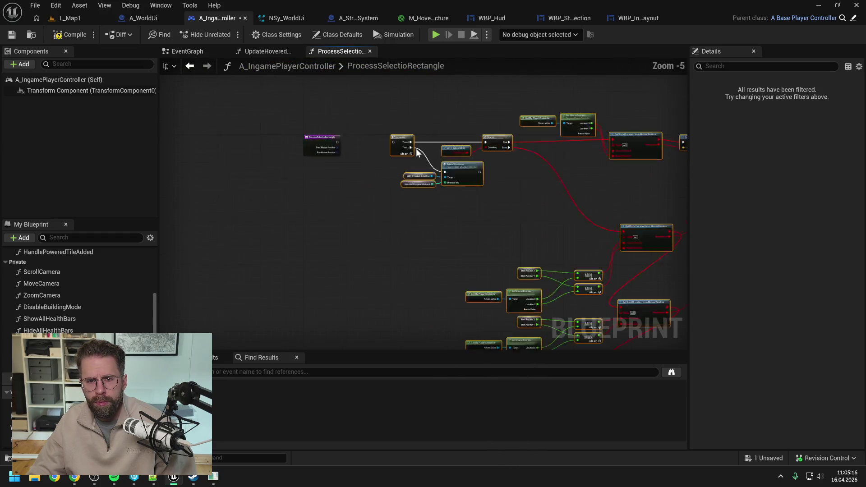
{"action": "left_click", "coordinate": [310, 185]}
{"action": "left_click_drag", "start_coordinate": [310, 186], "coordinate": [361, 185]}
{"action": "scroll", "coordinate": [360, 185], "scroll_direction": "down", "scroll_amount": 1}
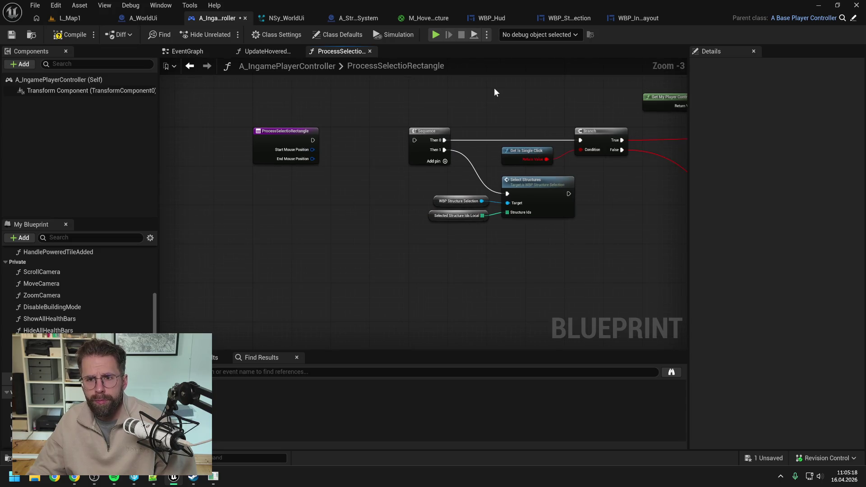
{"action": "left_click_drag", "start_coordinate": [494, 92], "coordinate": [471, 100]}
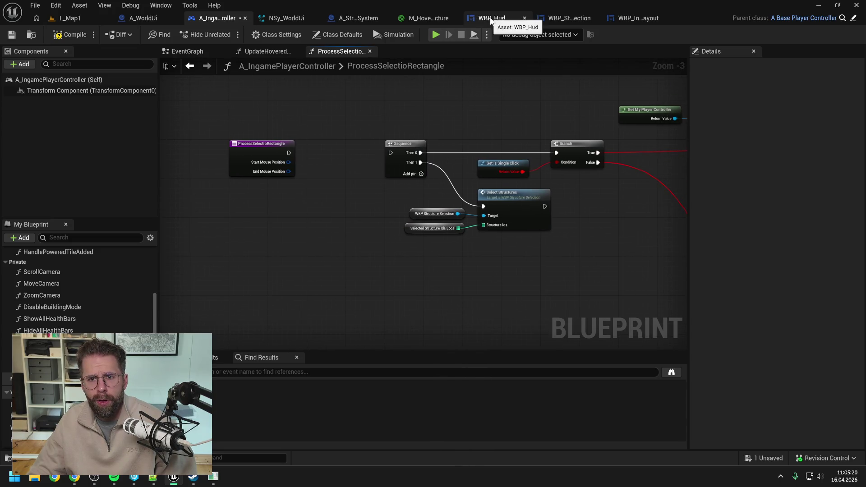
Step: Check WBP_Hud's private GetIsSingleClick function, then open the controller's GetIsSingleClick graph
{"action": "left_click", "coordinate": [491, 19]}
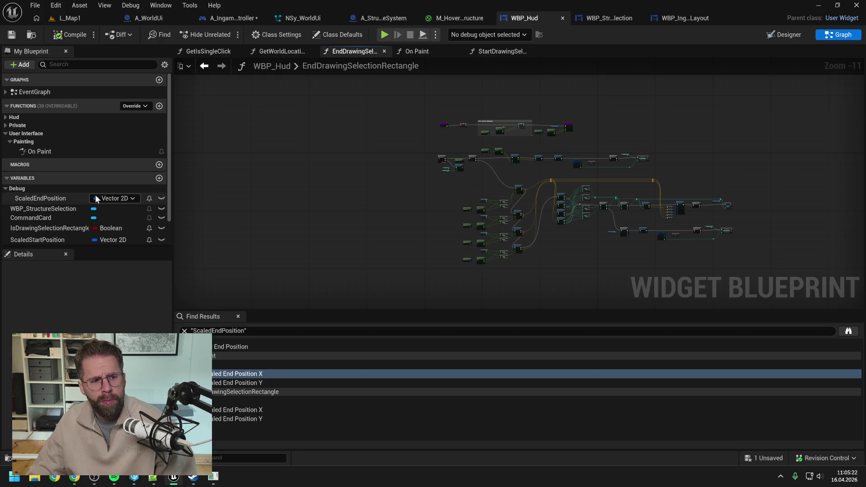
{"action": "left_click", "coordinate": [9, 126]}
{"action": "left_click", "coordinate": [46, 182]}
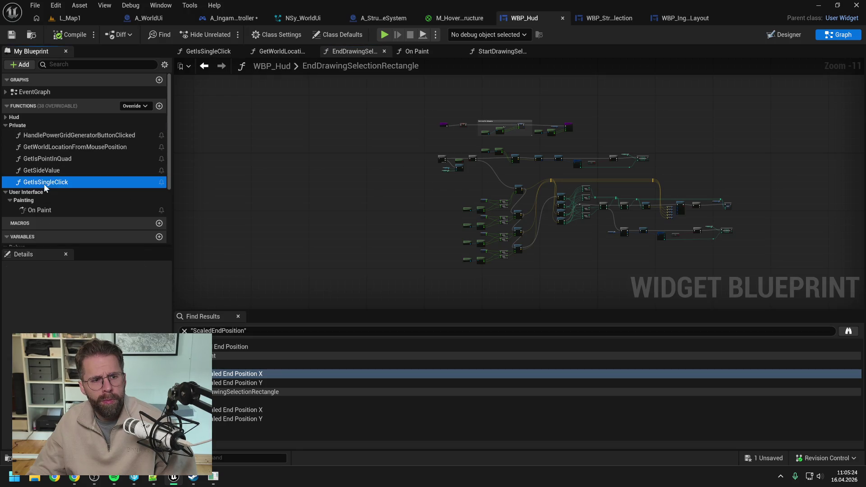
{"action": "left_click", "coordinate": [230, 18]}
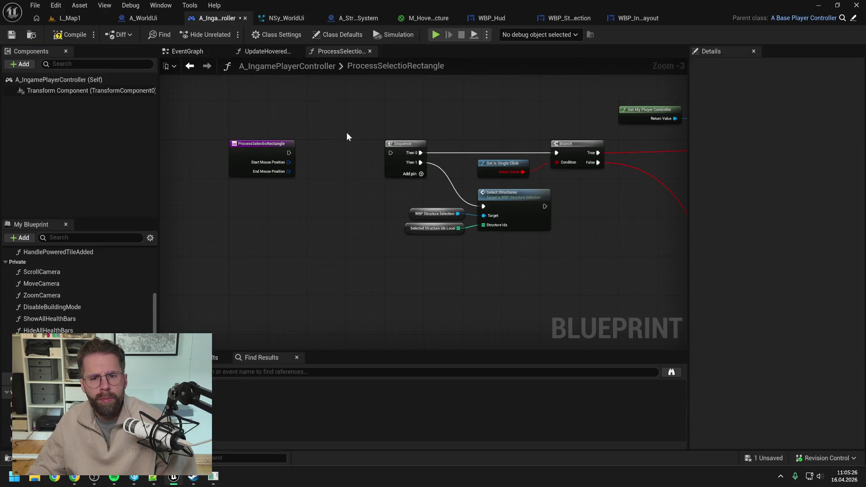
{"action": "key", "text": "Return"}
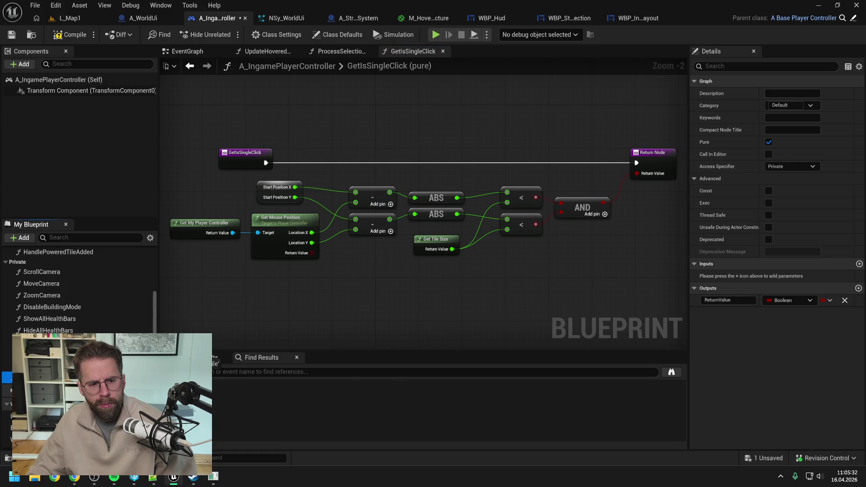
Step: Move GetIsSingleClick into Private, save, and rename it GetSelectionRectangleIsSingleClick
{"action": "left_click_drag", "start_coordinate": [7, 378], "coordinate": [18, 262]}
{"action": "key", "text": "ctrl+s"}
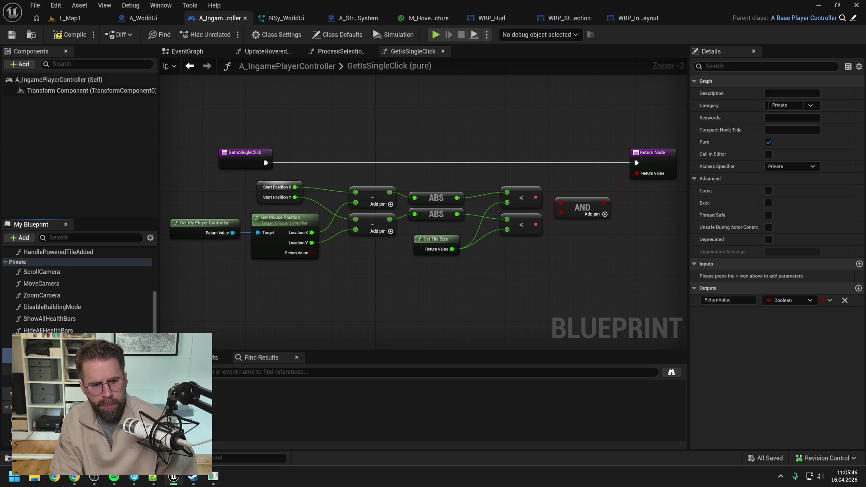
{"action": "key", "text": "Return"}
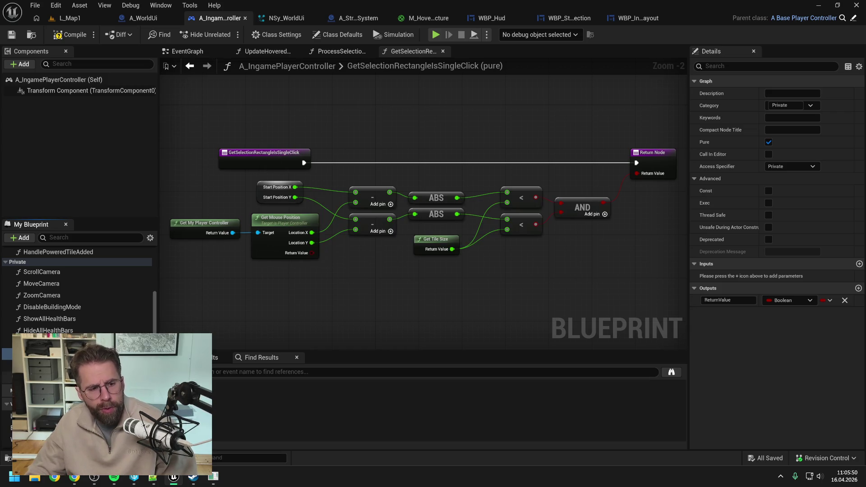
Step: Add Vector 2D inputs StartMousePosition and EndMousePosition to GetSelectionRectangleIsSingleClick
{"action": "left_click_drag", "start_coordinate": [258, 305], "coordinate": [345, 307]}
{"action": "scroll", "coordinate": [346, 307], "scroll_direction": "down", "scroll_amount": 1}
{"action": "left_click_drag", "start_coordinate": [364, 183], "coordinate": [299, 181]}
{"action": "left_click_drag", "start_coordinate": [443, 155], "coordinate": [373, 156]}
{"action": "left_click", "coordinate": [860, 216]}
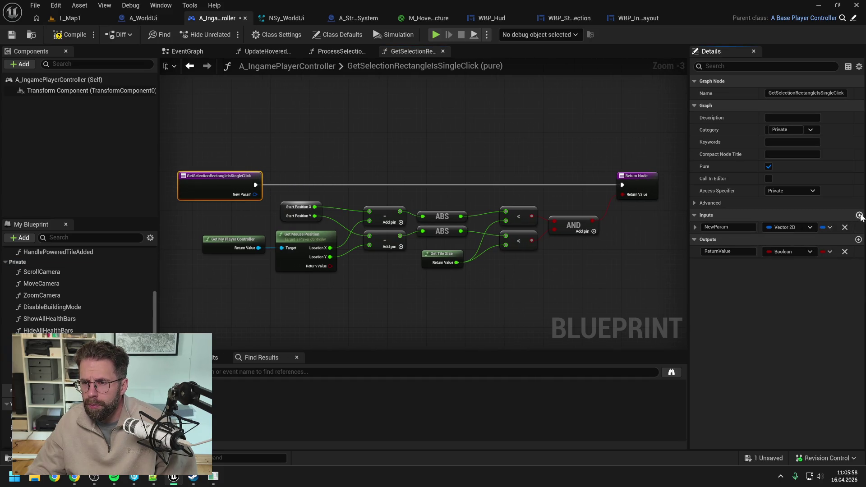
{"action": "left_click", "coordinate": [860, 215]}
{"action": "type", "text": "Sta"}
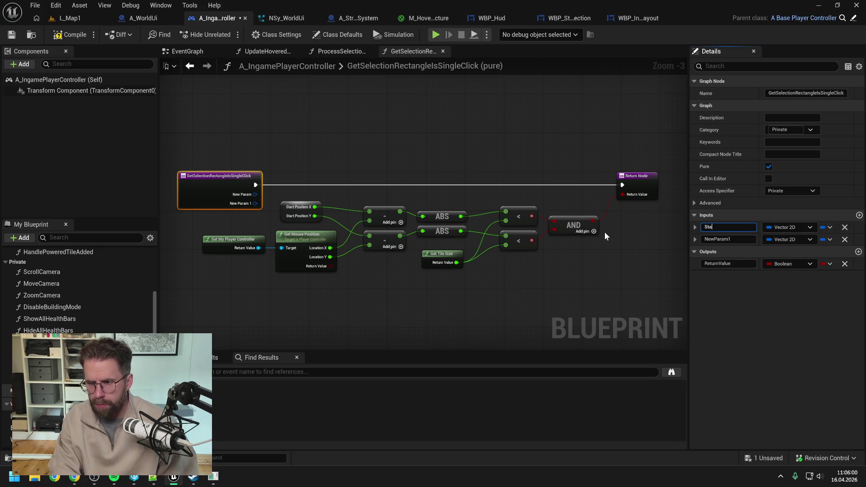
{"action": "type", "text": "rtMousePos"}
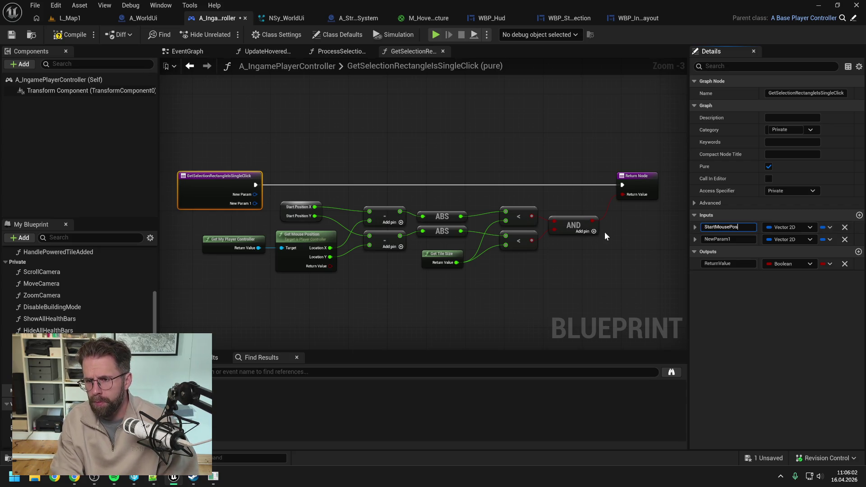
{"action": "type", "text": "ition"}
{"action": "key", "text": "Tab"}
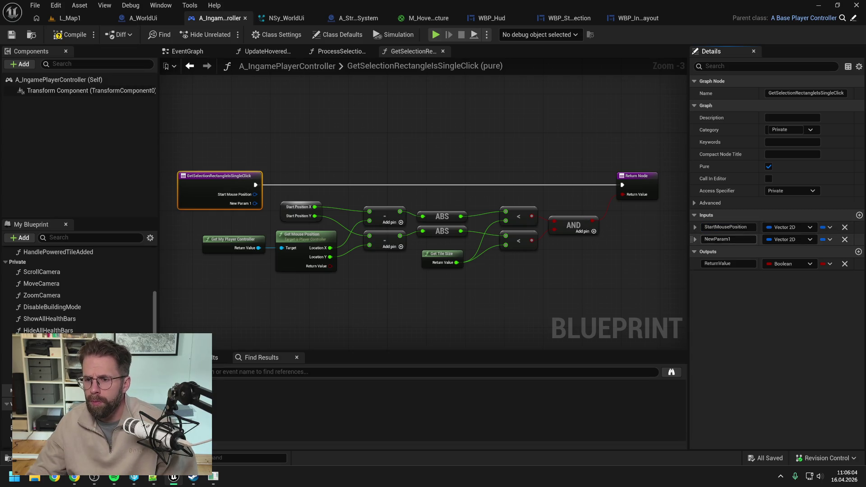
{"action": "type", "text": "EndM"}
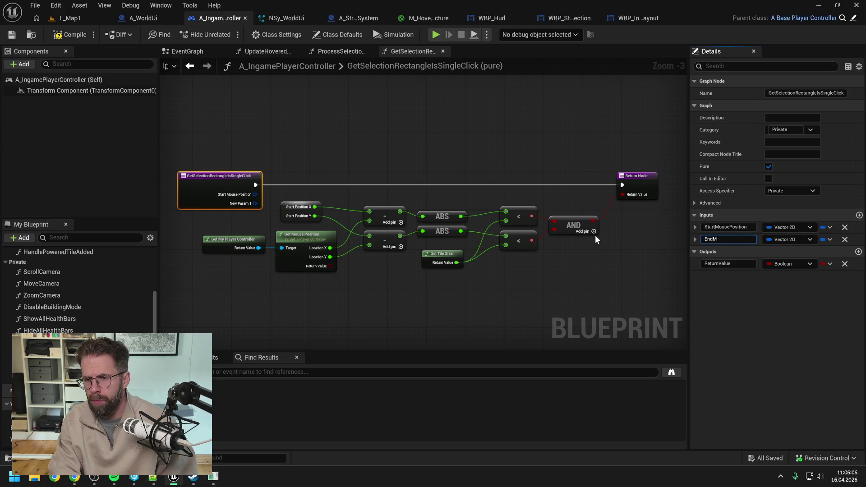
{"action": "type", "text": "ousePosition"}
{"action": "key", "text": "Return"}
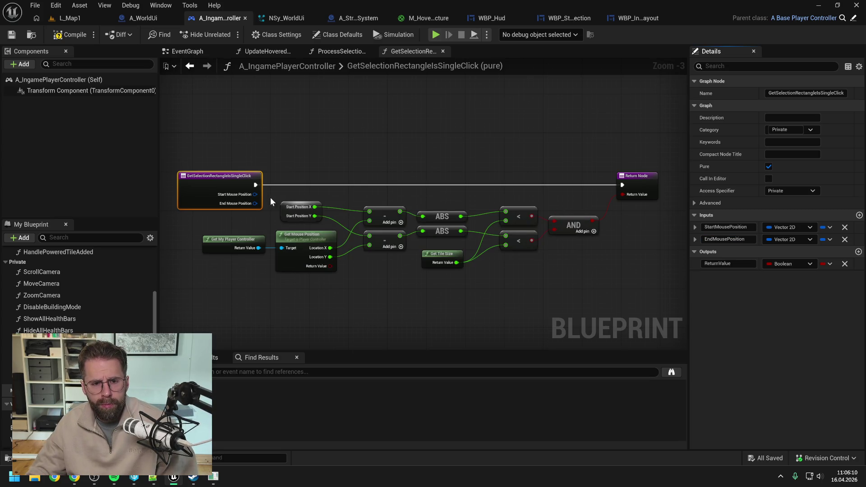
Step: Split Start Mouse Position, wire its X into the top subtraction, and delete the old Start Position node
{"action": "scroll", "coordinate": [270, 201], "scroll_direction": "up", "scroll_amount": 1}
{"action": "right_click", "coordinate": [254, 194]}
{"action": "left_click", "coordinate": [287, 244]}
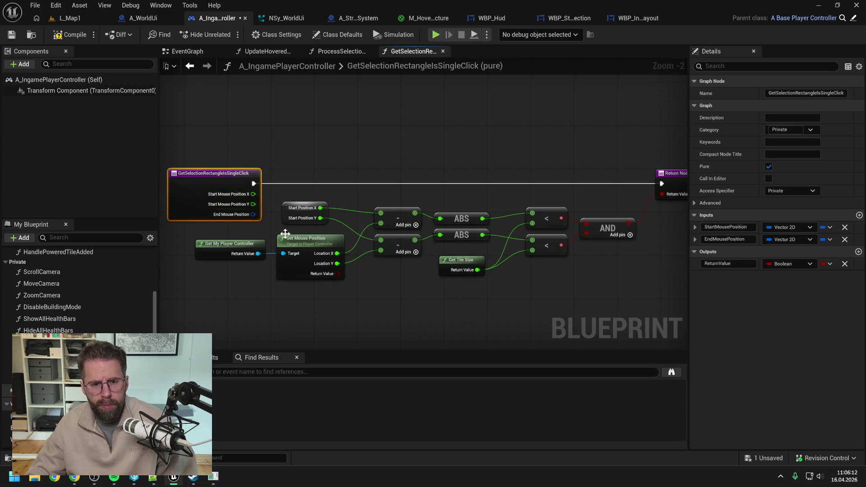
{"action": "mouse_move", "coordinate": [254, 194]}
{"action": "left_mouse_down"}
{"action": "mouse_move", "coordinate": [367, 203]}
{"action": "mouse_move", "coordinate": [381, 214]}
{"action": "mouse_move", "coordinate": [316, 228]}
{"action": "mouse_move", "coordinate": [386, 242]}
{"action": "left_mouse_up"}
{"action": "left_click", "coordinate": [322, 204]}
{"action": "key", "text": "Delete"}
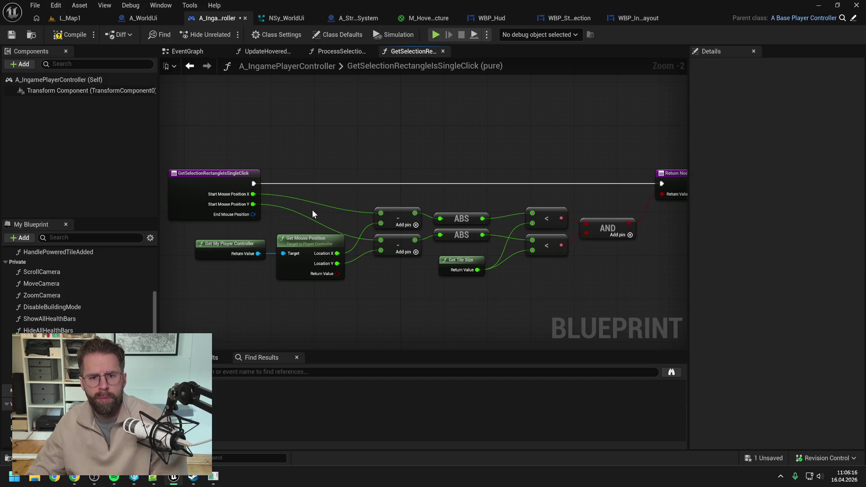
Step: Split End Mouse Position into the subtraction and delete Get Mouse Position and Get My Player Controller
{"action": "right_click", "coordinate": [254, 215]}
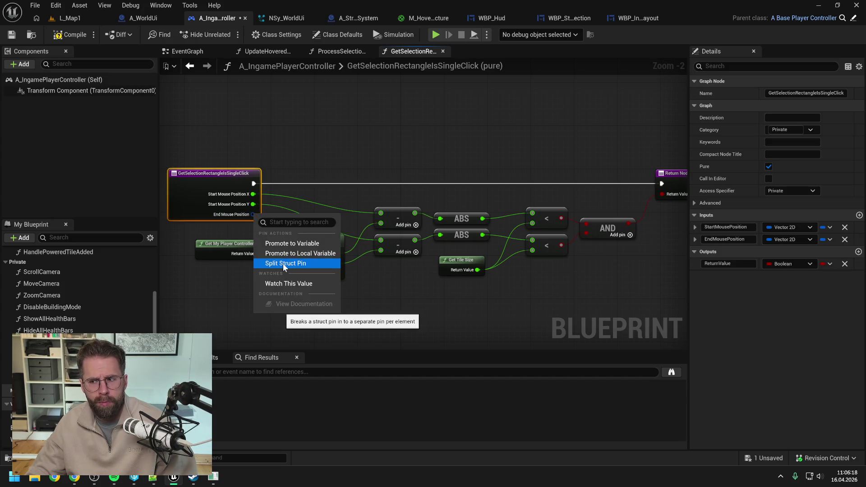
{"action": "left_click", "coordinate": [283, 263]}
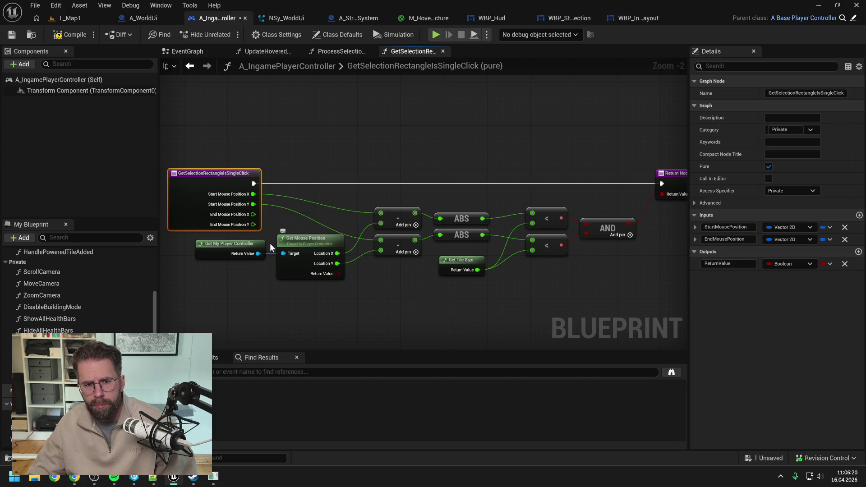
{"action": "mouse_move", "coordinate": [253, 215]}
{"action": "left_mouse_down"}
{"action": "mouse_move", "coordinate": [290, 226]}
{"action": "mouse_move", "coordinate": [380, 222]}
{"action": "mouse_move", "coordinate": [260, 221]}
{"action": "mouse_move", "coordinate": [382, 250]}
{"action": "left_mouse_up"}
{"action": "left_click", "coordinate": [307, 262]}
{"action": "key", "text": "Delete"}
{"action": "left_click", "coordinate": [250, 257]}
{"action": "key", "text": "Delete"}
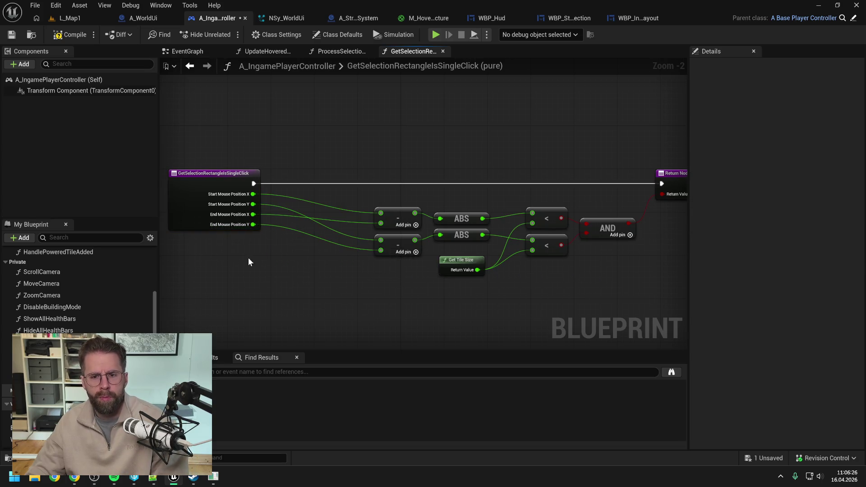
Step: Compile and save the blueprint
{"action": "scroll", "coordinate": [280, 257], "scroll_direction": "down", "scroll_amount": 1}
{"action": "left_click", "coordinate": [88, 35]}
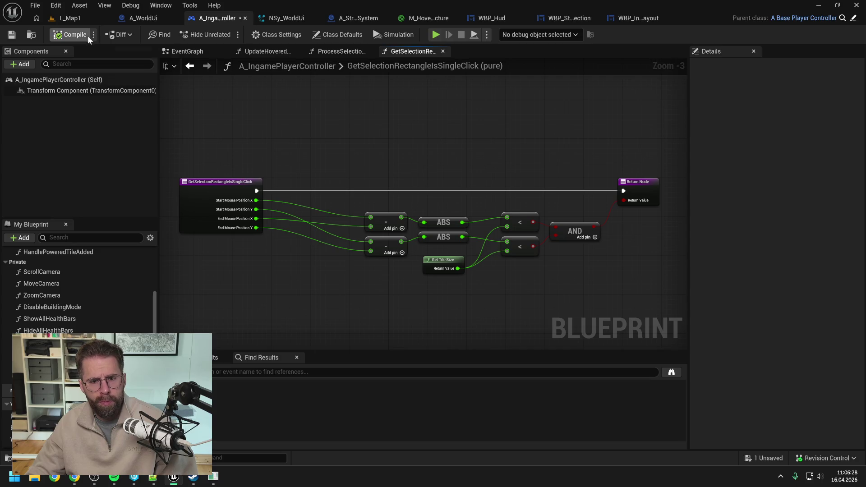
{"action": "key", "text": "ctrl+s"}
{"action": "left_click", "coordinate": [335, 51]}
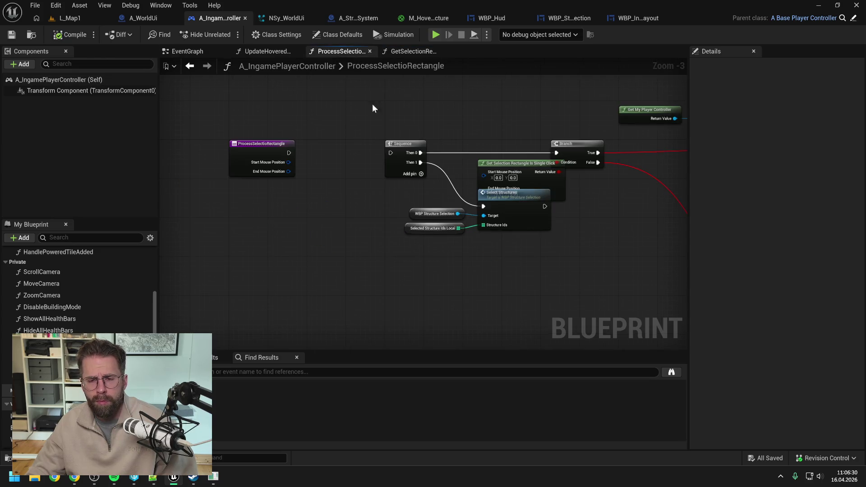
Step: Move Select Structures down and wire the entry node's execution into Sequence
{"action": "mouse_move", "coordinate": [350, 214]}
{"action": "left_mouse_down"}
{"action": "mouse_move", "coordinate": [456, 244]}
{"action": "mouse_move", "coordinate": [463, 259]}
{"action": "left_mouse_up"}
{"action": "left_click_drag", "start_coordinate": [472, 175], "coordinate": [452, 174]}
{"action": "right_click", "coordinate": [401, 135]}
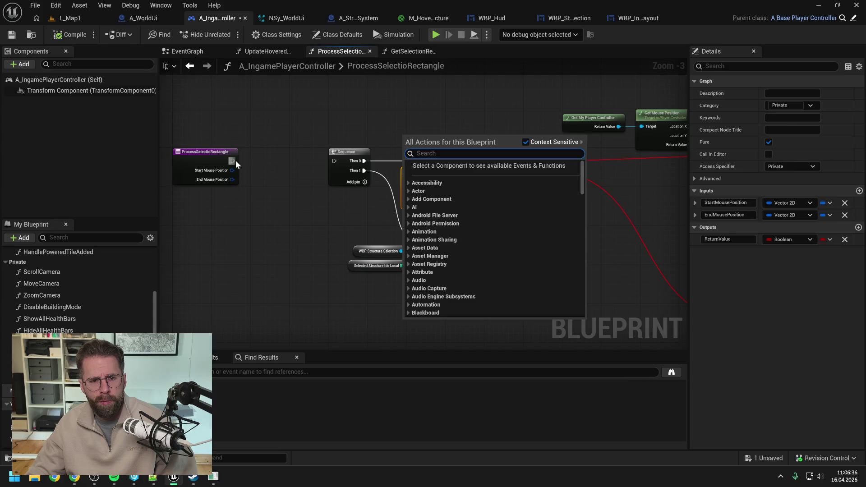
{"action": "left_click", "coordinate": [232, 161]}
{"action": "mouse_move", "coordinate": [233, 161]}
{"action": "left_mouse_down"}
{"action": "mouse_move", "coordinate": [334, 163]}
{"action": "mouse_move", "coordinate": [236, 160]}
{"action": "mouse_move", "coordinate": [409, 182]}
{"action": "mouse_move", "coordinate": [386, 141]}
{"action": "mouse_move", "coordinate": [286, 136]}
{"action": "left_mouse_up"}
Step: Route Start and End Mouse Position through reroute nodes into Get Selection Rectangle Is Single Click
{"action": "double_click", "coordinate": [393, 178]}
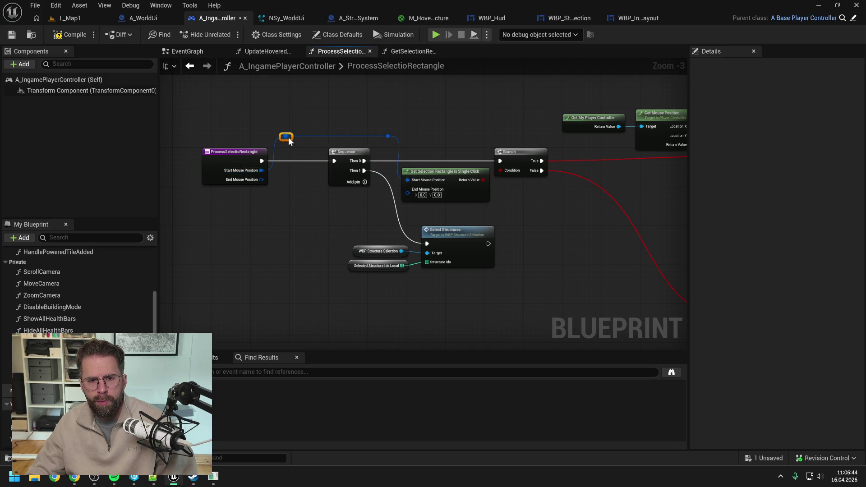
{"action": "mouse_move", "coordinate": [262, 179]}
{"action": "left_mouse_down"}
{"action": "mouse_move", "coordinate": [408, 190]}
{"action": "mouse_move", "coordinate": [381, 180]}
{"action": "mouse_move", "coordinate": [391, 147]}
{"action": "mouse_move", "coordinate": [352, 147]}
{"action": "left_mouse_up"}
{"action": "double_click", "coordinate": [381, 187]}
{"action": "double_click", "coordinate": [373, 143]}
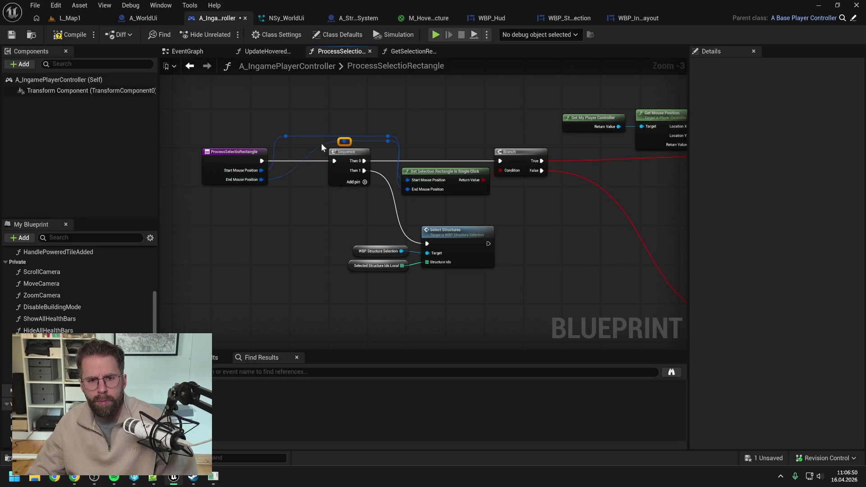
{"action": "left_click", "coordinate": [440, 126]}
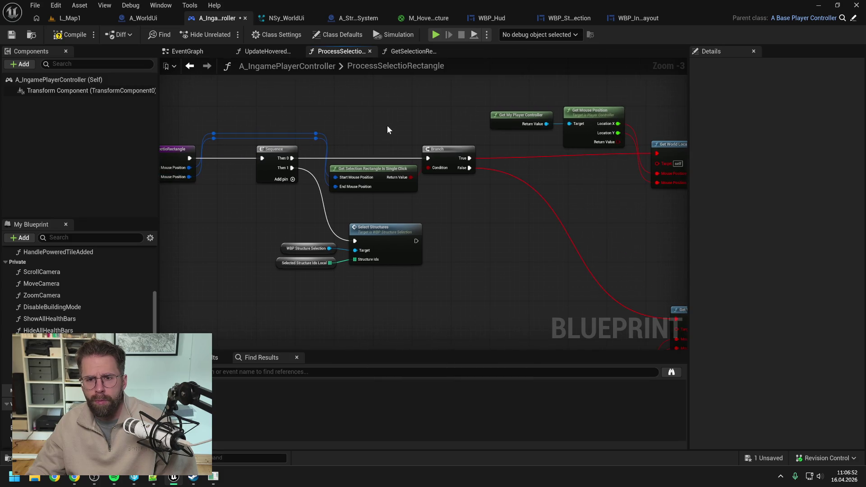
{"action": "scroll", "coordinate": [387, 126], "scroll_direction": "down", "scroll_amount": 1}
{"action": "left_click_drag", "start_coordinate": [386, 130], "coordinate": [286, 135]}
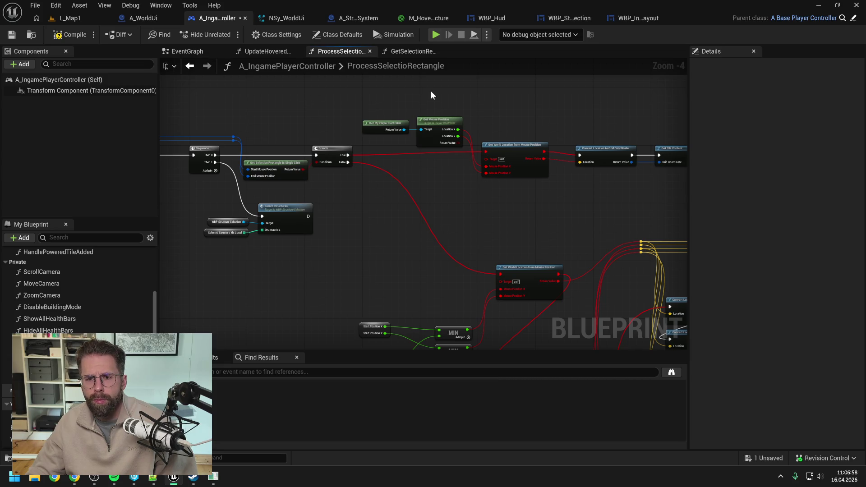
Step: Open and copy WBP_Hud's GetWorldLocationFromMousePosition function from the My Blueprint panel
{"action": "left_click", "coordinate": [507, 17]}
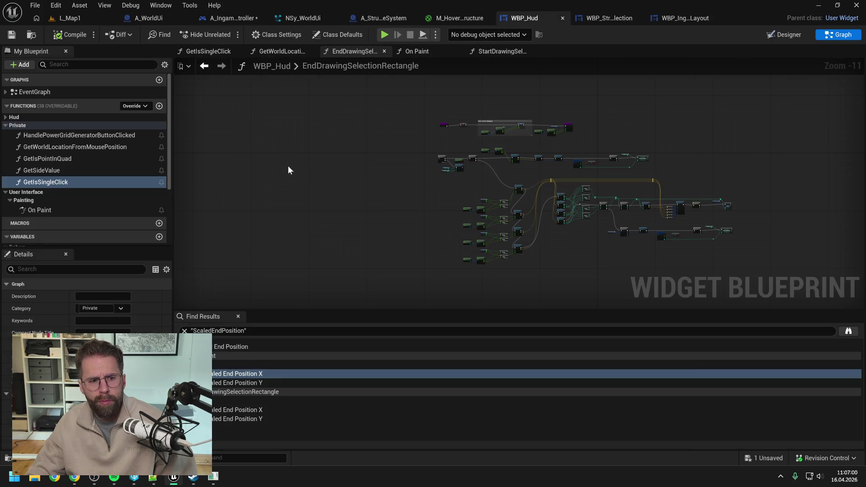
{"action": "double_click", "coordinate": [88, 147]}
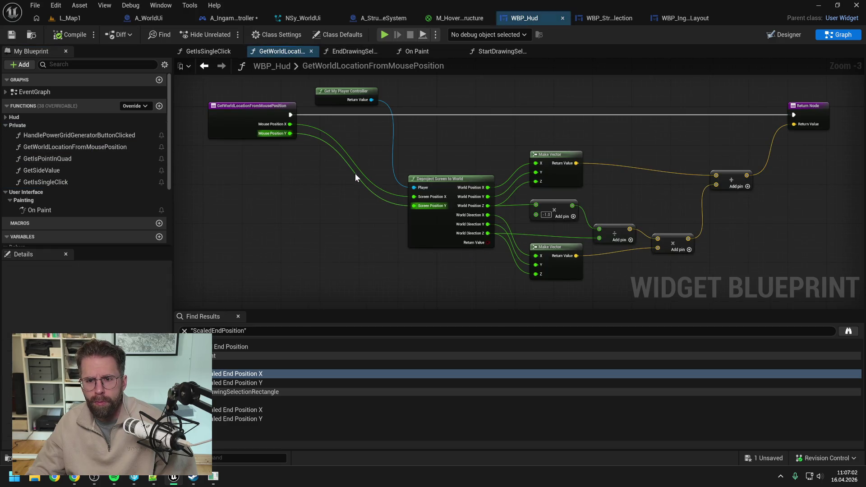
{"action": "scroll", "coordinate": [319, 201], "scroll_direction": "down", "scroll_amount": 1}
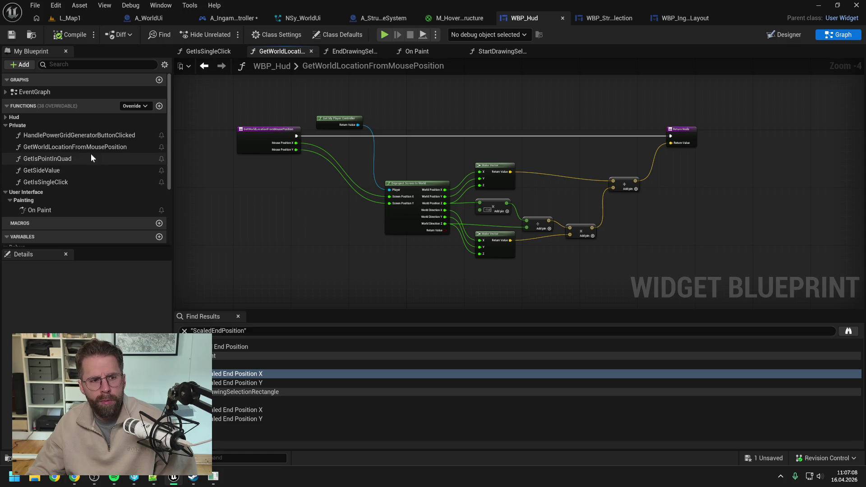
{"action": "left_click", "coordinate": [82, 148]}
{"action": "left_click", "coordinate": [301, 215]}
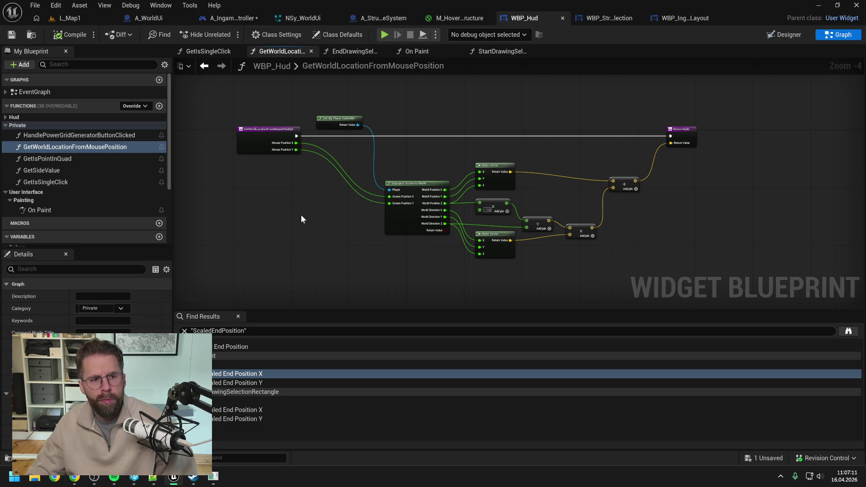
{"action": "left_click", "coordinate": [229, 18]}
Step: Paste GetWorldLocationFromMousePosition into the controller and move it into the Private functions
{"action": "left_click", "coordinate": [321, 99]}
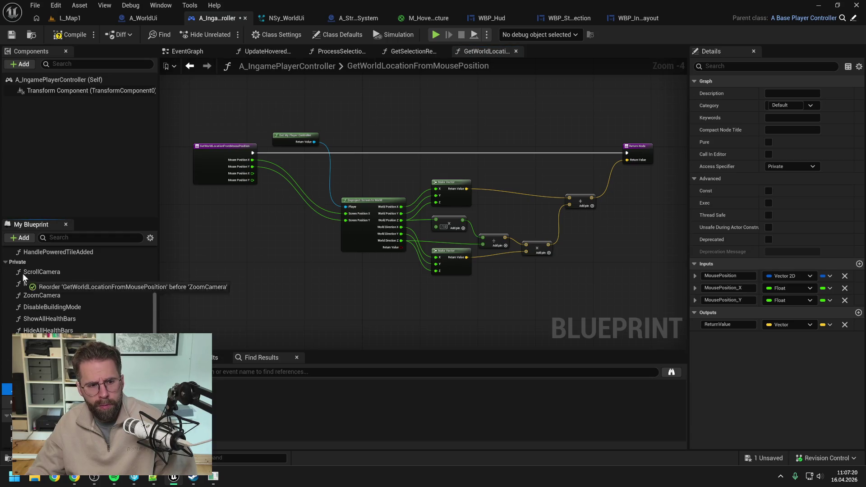
{"action": "left_click_drag", "start_coordinate": [22, 264], "coordinate": [22, 263]}
{"action": "scroll", "coordinate": [260, 180], "scroll_direction": "up", "scroll_amount": 2}
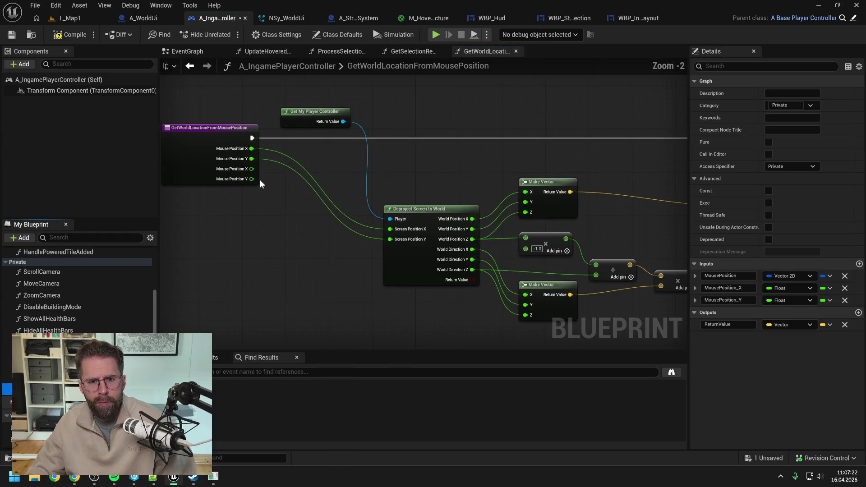
Step: Wire a Self node into Deproject Screen to World's Player, replacing Get My Player Controller
{"action": "right_click", "coordinate": [339, 182]}
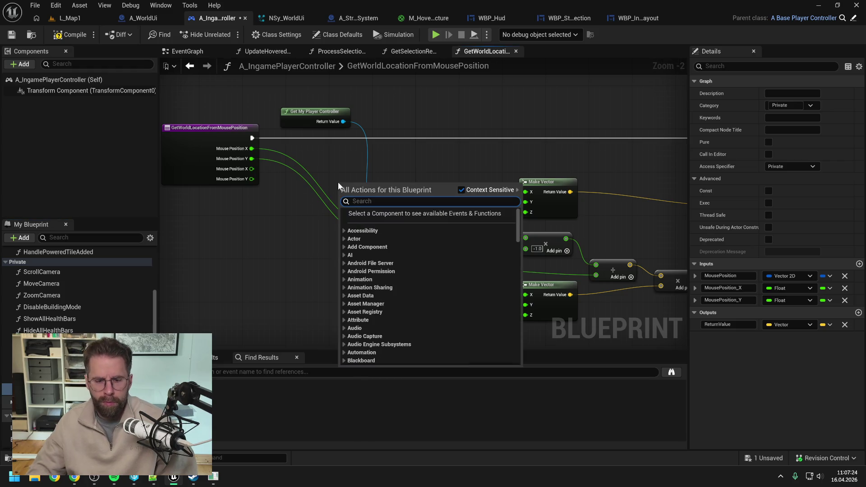
{"action": "type", "text": "self"}
{"action": "key", "text": "Return"}
{"action": "left_click_drag", "start_coordinate": [371, 184], "coordinate": [391, 219]}
{"action": "left_click", "coordinate": [330, 125]}
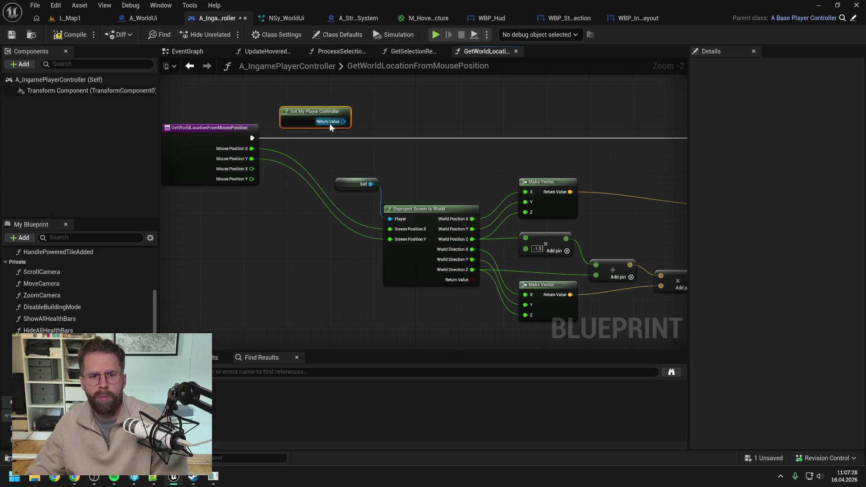
{"action": "key", "text": "Delete"}
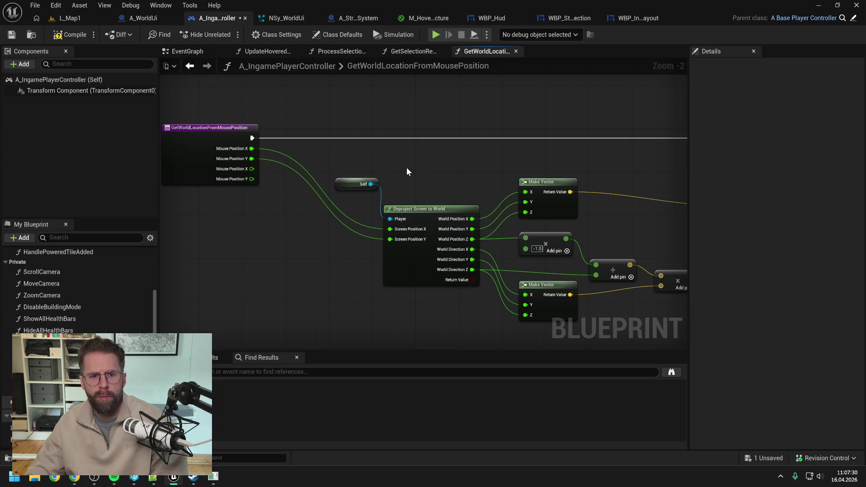
{"action": "scroll", "coordinate": [407, 171], "scroll_direction": "down", "scroll_amount": 2}
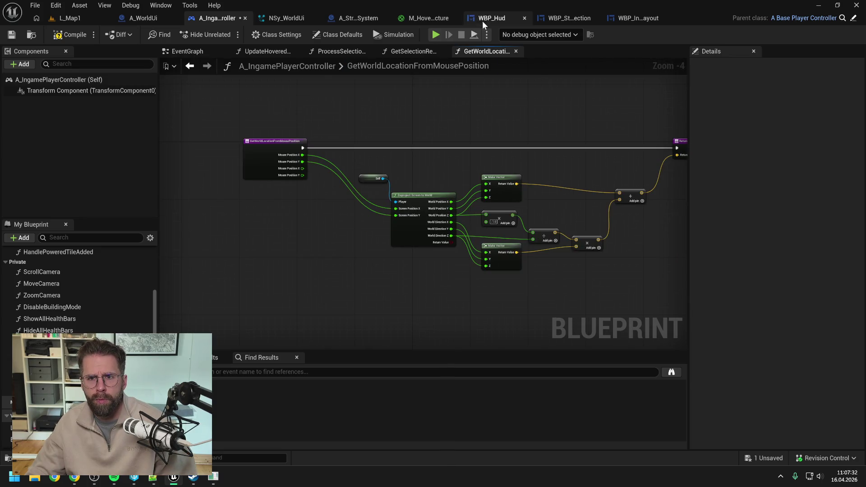
{"action": "left_click", "coordinate": [484, 20]}
{"action": "left_click", "coordinate": [217, 18]}
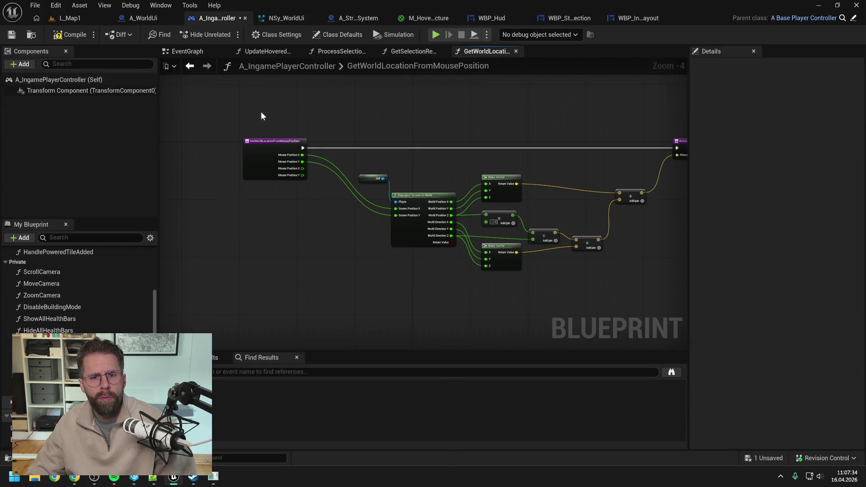
{"action": "right_click", "coordinate": [300, 170]}
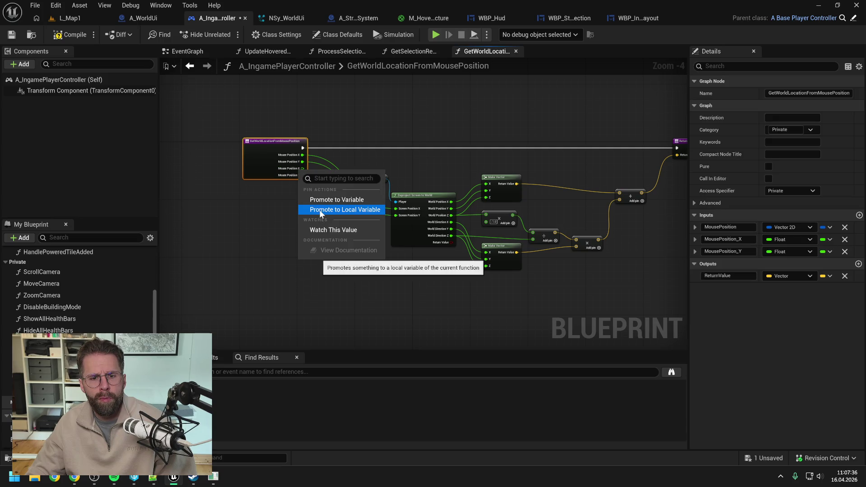
Step: Remove the MousePosition_X and MousePosition_Y inputs from the function's entry node
{"action": "left_click", "coordinate": [83, 42]}
{"action": "key", "text": "ctrl+s"}
{"action": "left_click", "coordinate": [259, 161]}
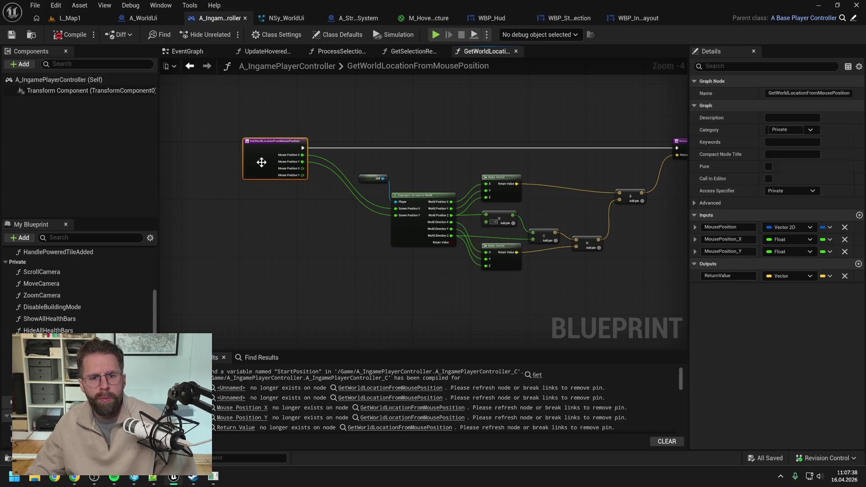
{"action": "left_click", "coordinate": [846, 239]}
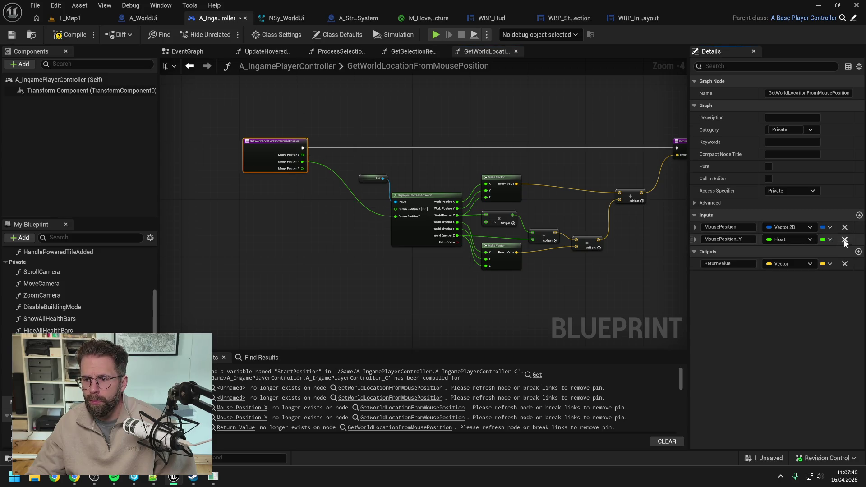
{"action": "left_click", "coordinate": [846, 239]}
Step: Wire split Mouse Position X/Y into Deproject's Screen Position, then compile and save
{"action": "mouse_move", "coordinate": [307, 152]}
{"action": "left_mouse_down"}
{"action": "mouse_move", "coordinate": [375, 193]}
{"action": "mouse_move", "coordinate": [340, 156]}
{"action": "mouse_move", "coordinate": [331, 155]}
{"action": "mouse_move", "coordinate": [399, 207]}
{"action": "left_mouse_up"}
{"action": "left_click_drag", "start_coordinate": [331, 161], "coordinate": [396, 215]}
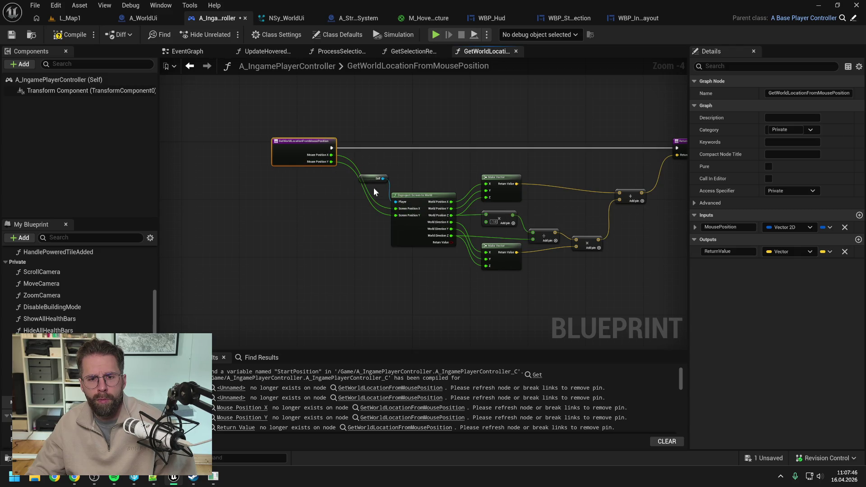
{"action": "left_click_drag", "start_coordinate": [367, 183], "coordinate": [352, 139]}
{"action": "left_click", "coordinate": [424, 120]}
{"action": "key", "text": "ctrl+s"}
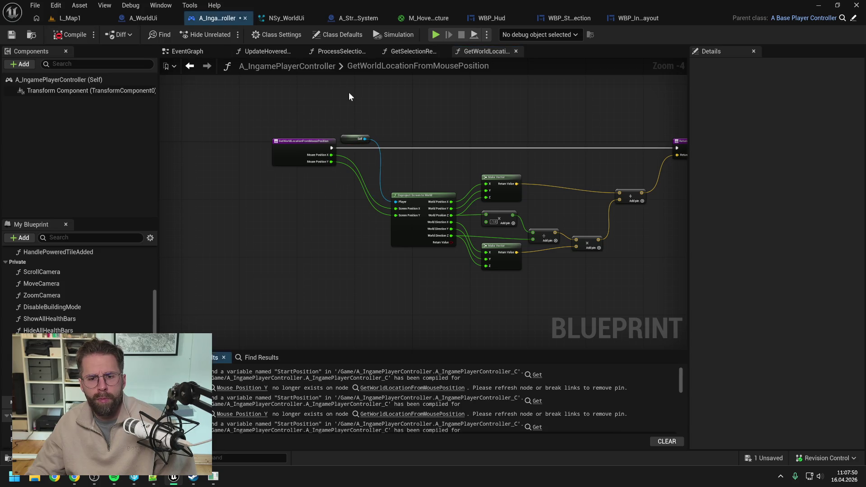
{"action": "left_click", "coordinate": [423, 52]}
Step: In ProcessSelectionRectangle, connect Location Y to the Mouse Position Y input and compile
{"action": "left_click", "coordinate": [335, 51]}
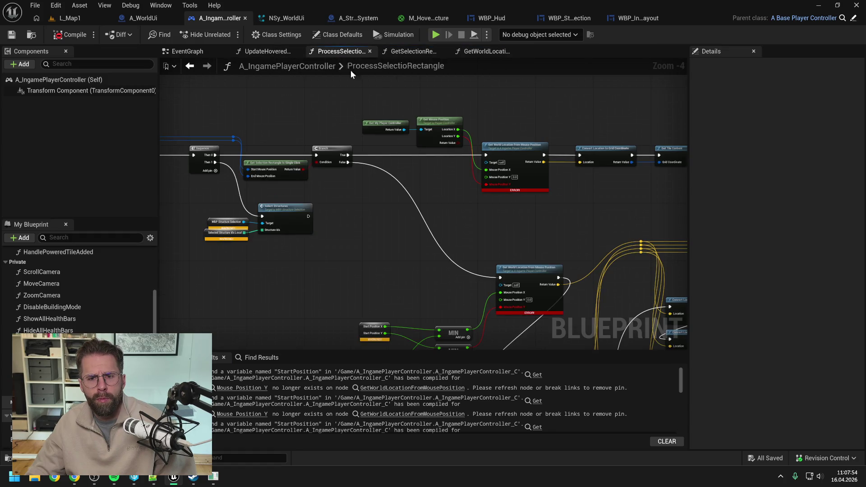
{"action": "scroll", "coordinate": [466, 199], "scroll_direction": "up", "scroll_amount": 2}
{"action": "left_click_drag", "start_coordinate": [405, 128], "coordinate": [450, 191]}
{"action": "scroll", "coordinate": [447, 217], "scroll_direction": "down", "scroll_amount": 2}
{"action": "left_click_drag", "start_coordinate": [500, 228], "coordinate": [436, 217]}
{"action": "left_click", "coordinate": [67, 34]}
Step: Convert the SelectedStructureIds node in the ADDUNIQUE section into a local variable and recompile
{"action": "mouse_move", "coordinate": [510, 211]}
{"action": "left_mouse_down"}
{"action": "mouse_move", "coordinate": [483, 203]}
{"action": "mouse_move", "coordinate": [374, 209]}
{"action": "left_mouse_up"}
{"action": "left_click_drag", "start_coordinate": [541, 212], "coordinate": [434, 224]}
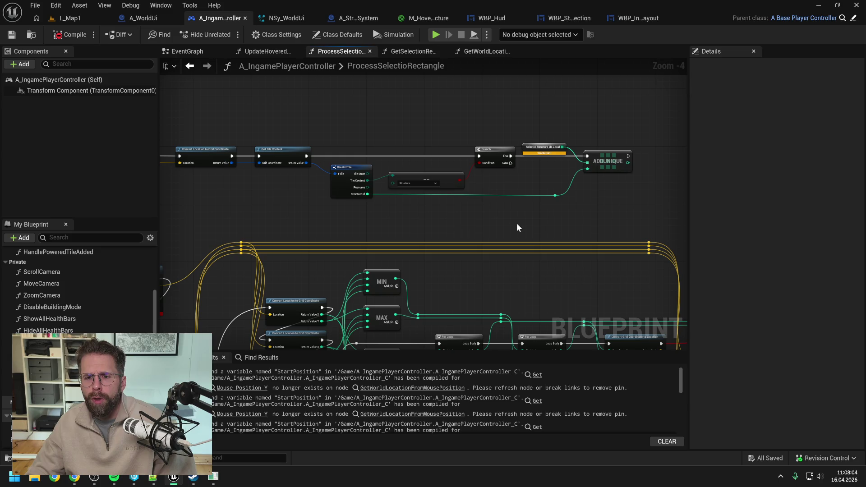
{"action": "left_click", "coordinate": [535, 146]}
{"action": "right_click", "coordinate": [535, 145]}
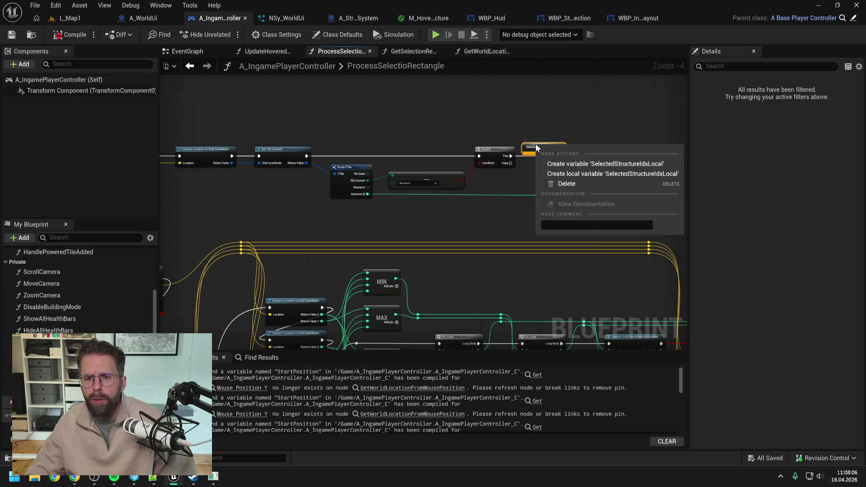
{"action": "left_click", "coordinate": [575, 173]}
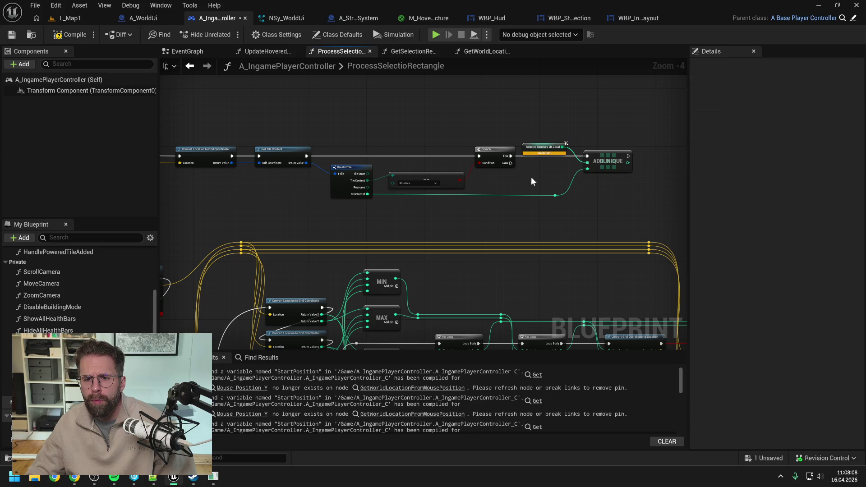
{"action": "left_click", "coordinate": [70, 37]}
Step: Break the Sequence link into Select Structures and save the blueprint
{"action": "mouse_move", "coordinate": [280, 204]}
{"action": "left_mouse_down"}
{"action": "mouse_move", "coordinate": [420, 163]}
{"action": "mouse_move", "coordinate": [496, 167]}
{"action": "left_mouse_up"}
{"action": "scroll", "coordinate": [489, 209], "scroll_direction": "up", "scroll_amount": 1}
{"action": "scroll", "coordinate": [488, 209], "scroll_direction": "up", "scroll_amount": 1}
{"action": "mouse_move", "coordinate": [488, 209]}
{"action": "left_mouse_down"}
{"action": "mouse_move", "coordinate": [329, 214]}
{"action": "mouse_move", "coordinate": [378, 257]}
{"action": "left_mouse_up"}
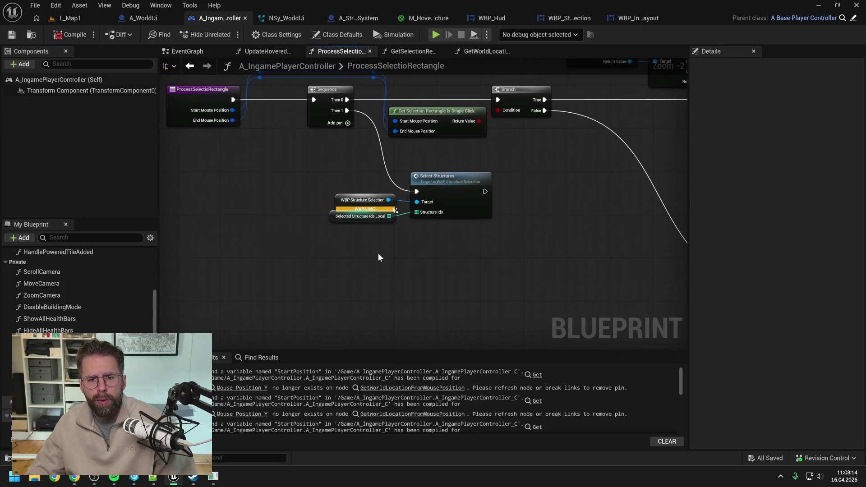
{"action": "left_click", "coordinate": [413, 193], "text": "alt"}
{"action": "left_click_drag", "start_coordinate": [451, 253], "coordinate": [387, 236]}
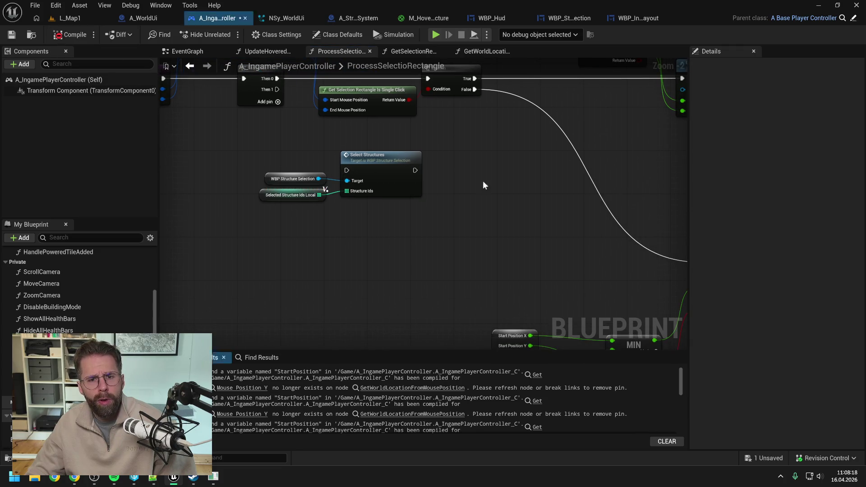
{"action": "left_click_drag", "start_coordinate": [484, 183], "coordinate": [386, 134]}
{"action": "scroll", "coordinate": [417, 183], "scroll_direction": "down", "scroll_amount": 1}
{"action": "key", "text": "ctrl+s"}
Step: Pull a wire off the mouse position input toward the MIN/MAX nodes
{"action": "mouse_move", "coordinate": [411, 201]}
{"action": "left_mouse_down"}
{"action": "mouse_move", "coordinate": [457, 172]}
{"action": "mouse_move", "coordinate": [473, 218]}
{"action": "mouse_move", "coordinate": [461, 219]}
{"action": "left_mouse_up"}
{"action": "scroll", "coordinate": [444, 170], "scroll_direction": "down", "scroll_amount": 1}
{"action": "mouse_move", "coordinate": [437, 179]}
{"action": "left_mouse_down"}
{"action": "mouse_move", "coordinate": [412, 194]}
{"action": "mouse_move", "coordinate": [346, 195]}
{"action": "left_mouse_up"}
{"action": "left_click_drag", "start_coordinate": [209, 107], "coordinate": [400, 246]}
Step: Add two Break Vector 2D nodes for the mouse positions, using a reroute knot, and move them left
{"action": "type", "text": "break"}
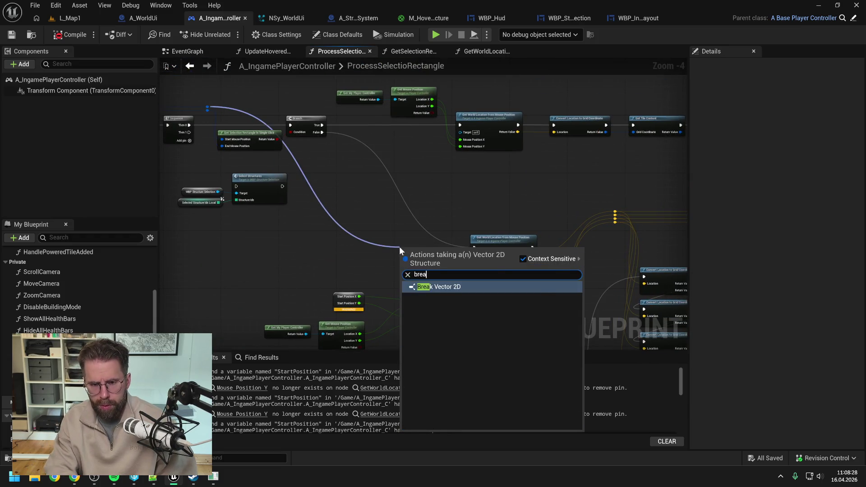
{"action": "key", "text": "Return"}
{"action": "double_click", "coordinate": [348, 245]}
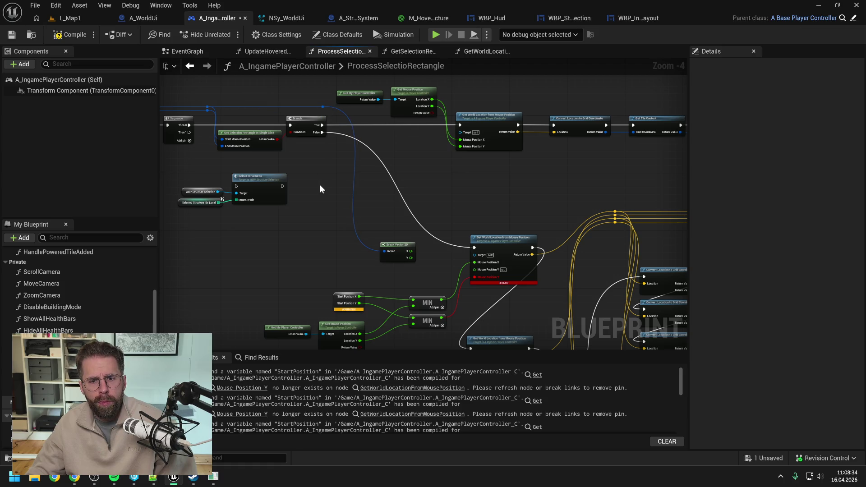
{"action": "left_click_drag", "start_coordinate": [258, 154], "coordinate": [327, 153]}
{"action": "mouse_move", "coordinate": [278, 109]}
{"action": "left_mouse_down"}
{"action": "mouse_move", "coordinate": [429, 267]}
{"action": "mouse_move", "coordinate": [472, 270]}
{"action": "mouse_move", "coordinate": [432, 246]}
{"action": "left_mouse_up"}
{"action": "type", "text": "break"}
{"action": "key", "text": "Return"}
{"action": "left_click", "coordinate": [471, 247], "text": "ctrl"}
{"action": "left_click", "coordinate": [426, 216]}
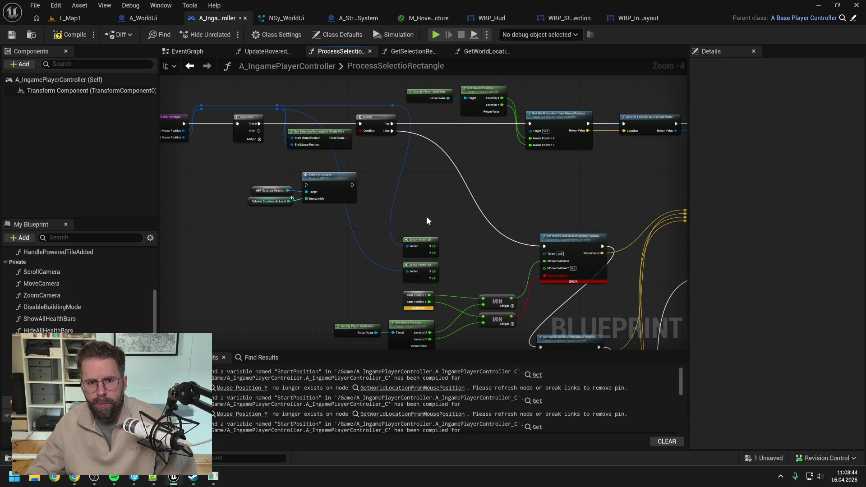
{"action": "left_click_drag", "start_coordinate": [427, 215], "coordinate": [470, 224]}
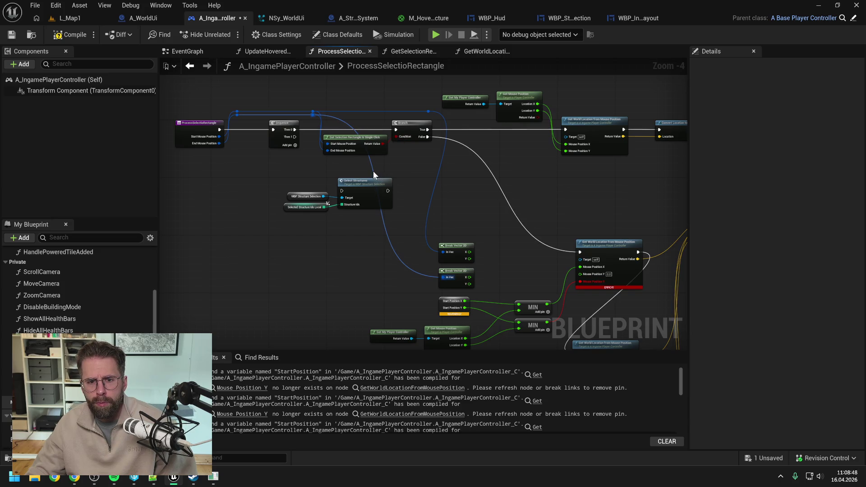
Step: Add a reroute knot near the Branch and wire Break Vector X and Y into the first two MINs
{"action": "double_click", "coordinate": [381, 123]}
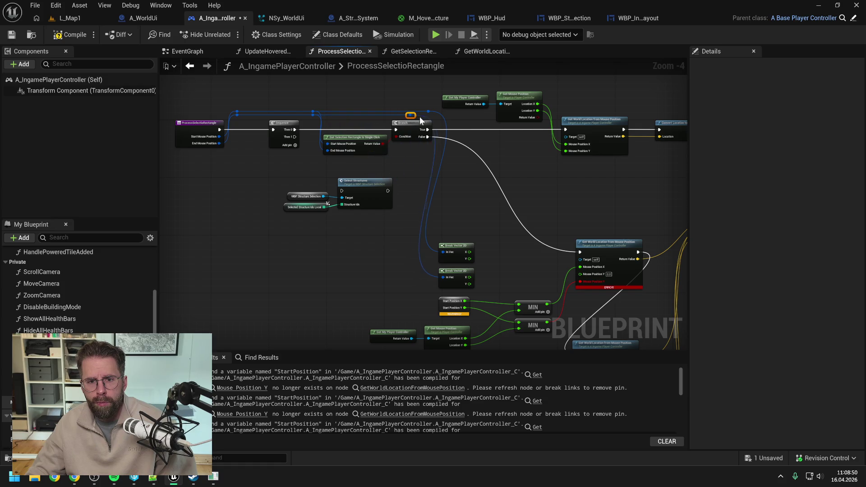
{"action": "left_click_drag", "start_coordinate": [469, 217], "coordinate": [432, 156]}
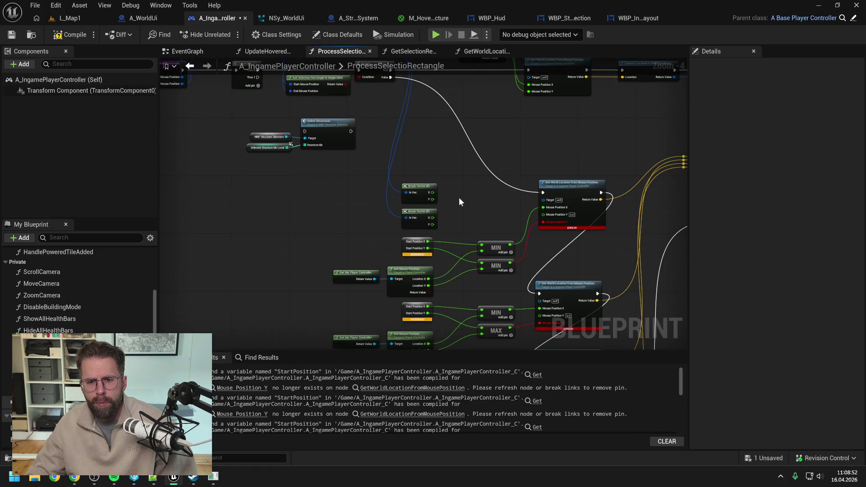
{"action": "mouse_move", "coordinate": [458, 197]}
{"action": "left_mouse_down"}
{"action": "mouse_move", "coordinate": [456, 232]}
{"action": "mouse_move", "coordinate": [446, 160]}
{"action": "left_mouse_up"}
{"action": "scroll", "coordinate": [445, 160], "scroll_direction": "up", "scroll_amount": 1}
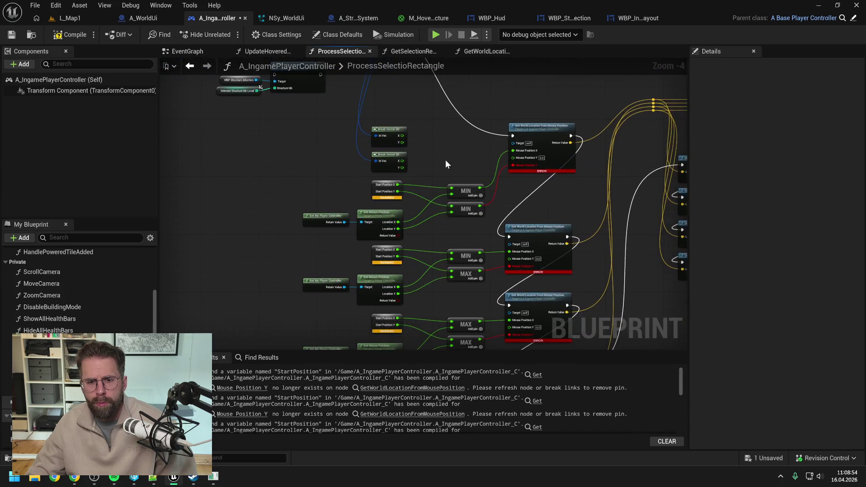
{"action": "mouse_move", "coordinate": [389, 130]}
{"action": "left_mouse_down"}
{"action": "mouse_move", "coordinate": [430, 136]}
{"action": "mouse_move", "coordinate": [455, 198]}
{"action": "left_mouse_up"}
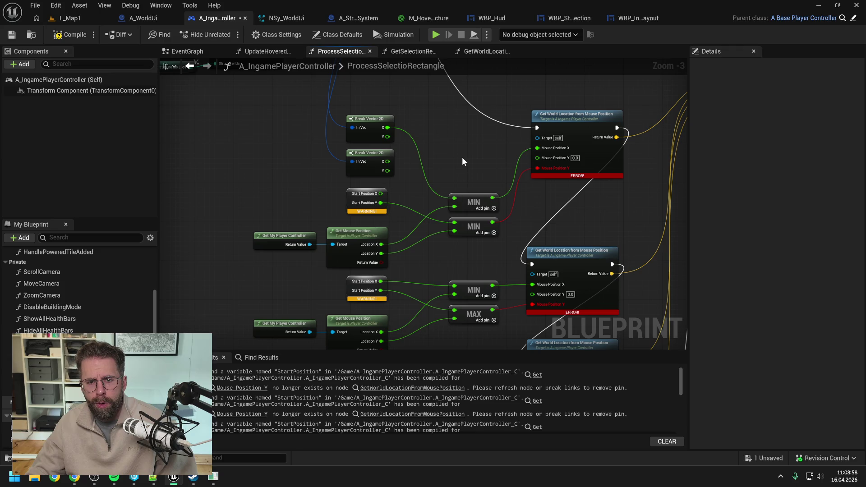
{"action": "mouse_move", "coordinate": [388, 138]}
{"action": "left_mouse_down"}
{"action": "mouse_move", "coordinate": [447, 155]}
{"action": "mouse_move", "coordinate": [455, 222]}
{"action": "left_mouse_up"}
{"action": "left_click", "coordinate": [367, 199]}
Step: Delete both Start Position getters and wire Break Vector X into the third MIN and Y into the MAX
{"action": "key", "text": "Delete"}
{"action": "mouse_move", "coordinate": [391, 130]}
{"action": "left_mouse_down"}
{"action": "mouse_move", "coordinate": [407, 124]}
{"action": "mouse_move", "coordinate": [443, 278]}
{"action": "mouse_move", "coordinate": [457, 286]}
{"action": "left_mouse_up"}
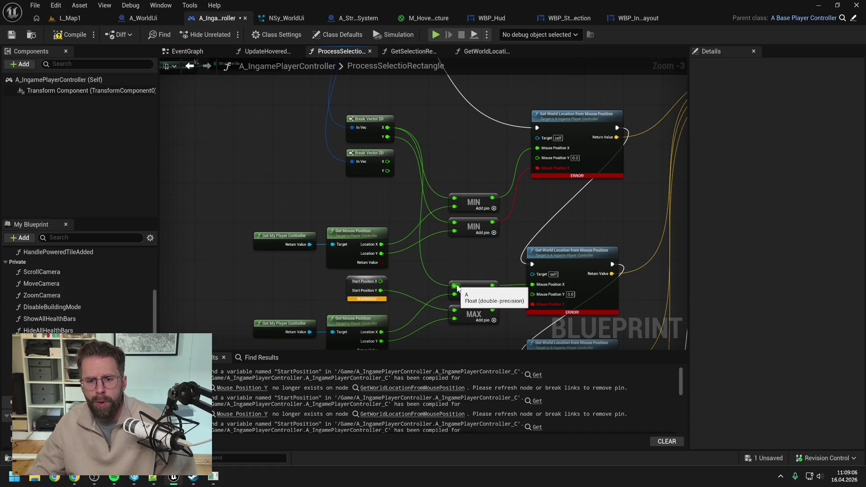
{"action": "mouse_move", "coordinate": [388, 137]}
{"action": "left_mouse_down"}
{"action": "mouse_move", "coordinate": [435, 239]}
{"action": "mouse_move", "coordinate": [456, 314]}
{"action": "left_mouse_up"}
{"action": "left_click", "coordinate": [383, 291]}
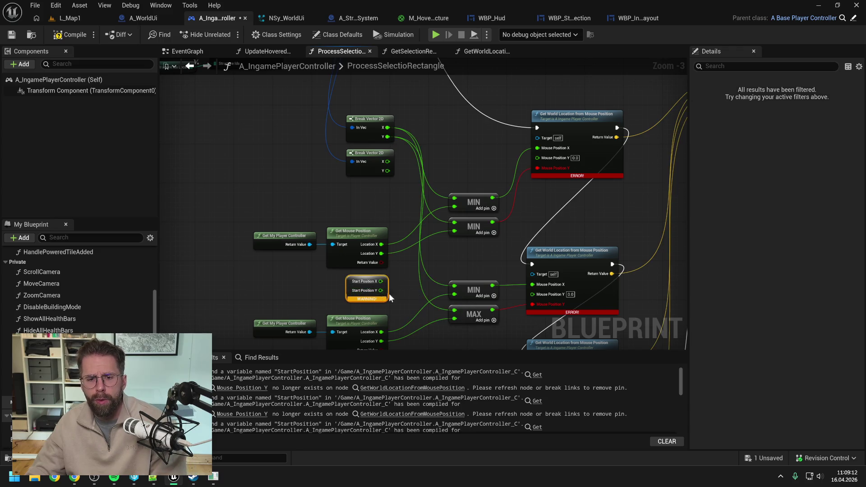
{"action": "left_click_drag", "start_coordinate": [389, 294], "coordinate": [412, 199]}
{"action": "key", "text": "Delete"}
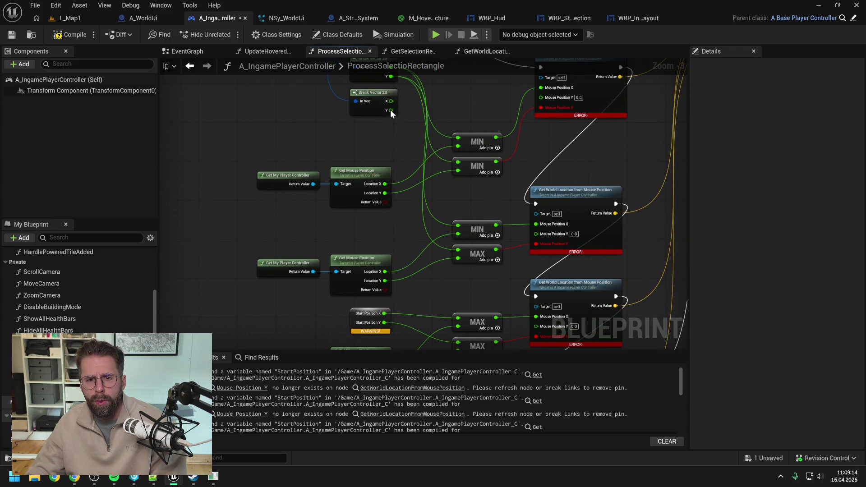
Step: Run Break Vector Y wires to the lower MIN/MAX nodes, undoing one wrong link
{"action": "mouse_move", "coordinate": [396, 98]}
{"action": "left_mouse_down"}
{"action": "mouse_move", "coordinate": [466, 352]}
{"action": "mouse_move", "coordinate": [464, 324]}
{"action": "mouse_move", "coordinate": [442, 286]}
{"action": "mouse_move", "coordinate": [463, 253]}
{"action": "mouse_move", "coordinate": [468, 276]}
{"action": "left_mouse_up"}
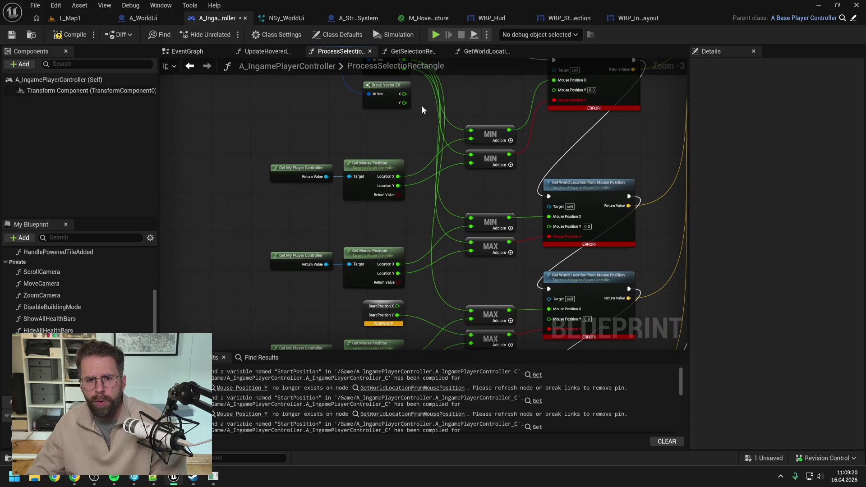
{"action": "mouse_move", "coordinate": [404, 103]}
{"action": "left_mouse_down"}
{"action": "mouse_move", "coordinate": [434, 318]}
{"action": "mouse_move", "coordinate": [466, 309]}
{"action": "mouse_move", "coordinate": [473, 288]}
{"action": "left_mouse_up"}
{"action": "left_click_drag", "start_coordinate": [406, 197], "coordinate": [401, 239]}
{"action": "mouse_move", "coordinate": [402, 131]}
{"action": "left_mouse_down"}
{"action": "mouse_move", "coordinate": [454, 365]}
{"action": "mouse_move", "coordinate": [454, 227]}
{"action": "mouse_move", "coordinate": [471, 137]}
{"action": "left_mouse_up"}
{"action": "left_click", "coordinate": [465, 106]}
{"action": "left_click_drag", "start_coordinate": [464, 106], "coordinate": [463, 196]}
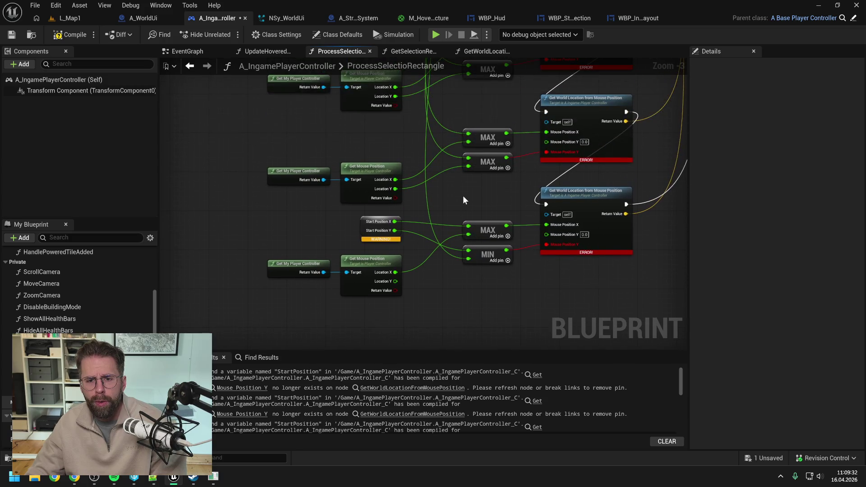
{"action": "key", "text": "ctrl+z"}
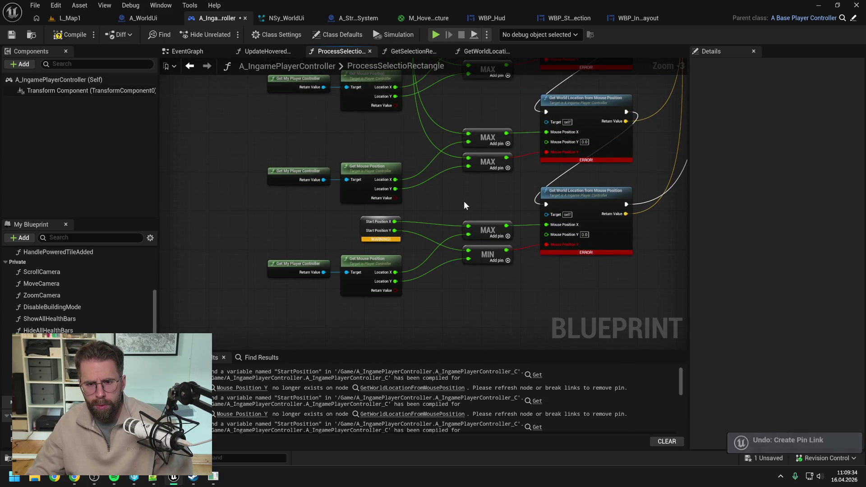
{"action": "left_click_drag", "start_coordinate": [462, 188], "coordinate": [467, 277]}
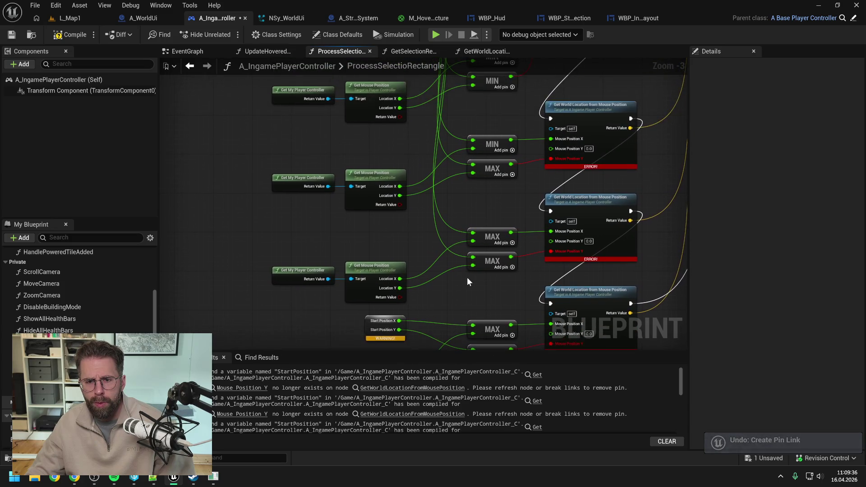
{"action": "scroll", "coordinate": [467, 277], "scroll_direction": "down", "scroll_amount": 1}
{"action": "left_click_drag", "start_coordinate": [447, 209], "coordinate": [440, 221]}
Step: Connect the lower Break Vector 2D X and Y outputs into the remaining MIN and MAX inputs
{"action": "mouse_move", "coordinate": [425, 100]}
{"action": "left_mouse_down"}
{"action": "mouse_move", "coordinate": [456, 325]}
{"action": "mouse_move", "coordinate": [481, 285]}
{"action": "mouse_move", "coordinate": [466, 345]}
{"action": "left_mouse_up"}
{"action": "mouse_move", "coordinate": [424, 122]}
{"action": "left_mouse_down"}
{"action": "mouse_move", "coordinate": [462, 351]}
{"action": "mouse_move", "coordinate": [460, 324]}
{"action": "mouse_move", "coordinate": [475, 303]}
{"action": "left_mouse_up"}
{"action": "left_click_drag", "start_coordinate": [429, 282], "coordinate": [423, 320]}
{"action": "left_click_drag", "start_coordinate": [427, 103], "coordinate": [479, 136]}
{"action": "left_click_drag", "start_coordinate": [429, 110], "coordinate": [477, 154]}
{"action": "mouse_move", "coordinate": [426, 103]}
{"action": "left_mouse_down"}
{"action": "mouse_move", "coordinate": [463, 138]}
{"action": "mouse_move", "coordinate": [448, 170]}
{"action": "mouse_move", "coordinate": [448, 212]}
{"action": "mouse_move", "coordinate": [478, 202]}
{"action": "left_mouse_up"}
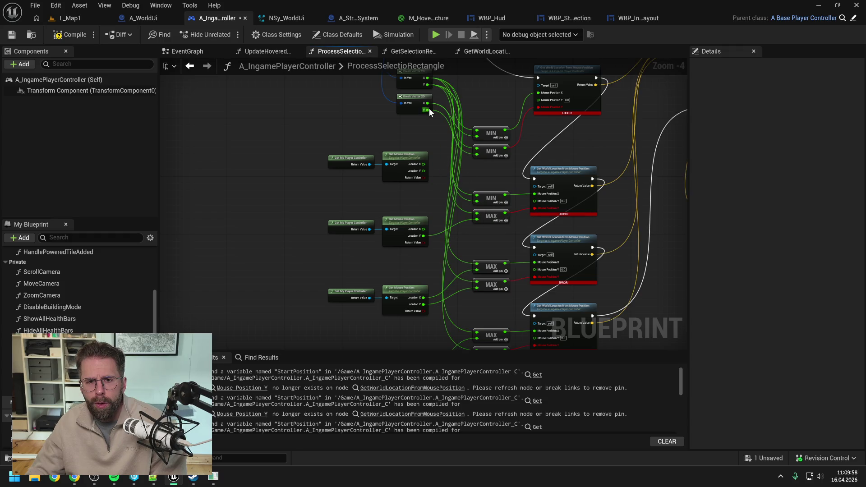
{"action": "mouse_move", "coordinate": [428, 110]}
{"action": "left_mouse_down"}
{"action": "mouse_move", "coordinate": [465, 218]}
{"action": "mouse_move", "coordinate": [478, 218]}
{"action": "left_mouse_up"}
{"action": "mouse_move", "coordinate": [429, 110]}
{"action": "left_mouse_down"}
{"action": "mouse_move", "coordinate": [450, 191]}
{"action": "mouse_move", "coordinate": [454, 266]}
{"action": "mouse_move", "coordinate": [480, 271]}
{"action": "left_mouse_up"}
{"action": "mouse_move", "coordinate": [423, 110]}
{"action": "left_mouse_down"}
{"action": "mouse_move", "coordinate": [480, 297]}
{"action": "mouse_move", "coordinate": [478, 286]}
{"action": "left_mouse_up"}
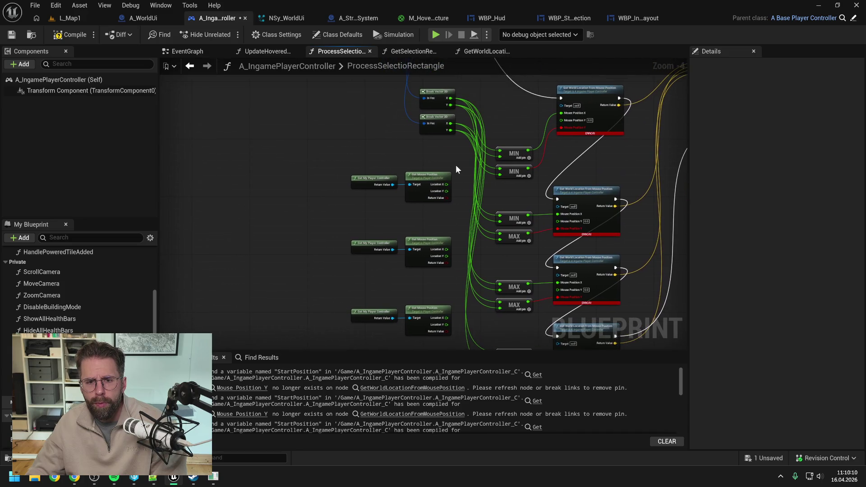
Step: Delete the three unused Get Mouse Position node pairs and wire the last Y into the lower MIN
{"action": "left_click_drag", "start_coordinate": [337, 121], "coordinate": [429, 287]}
{"action": "key", "text": "Delete"}
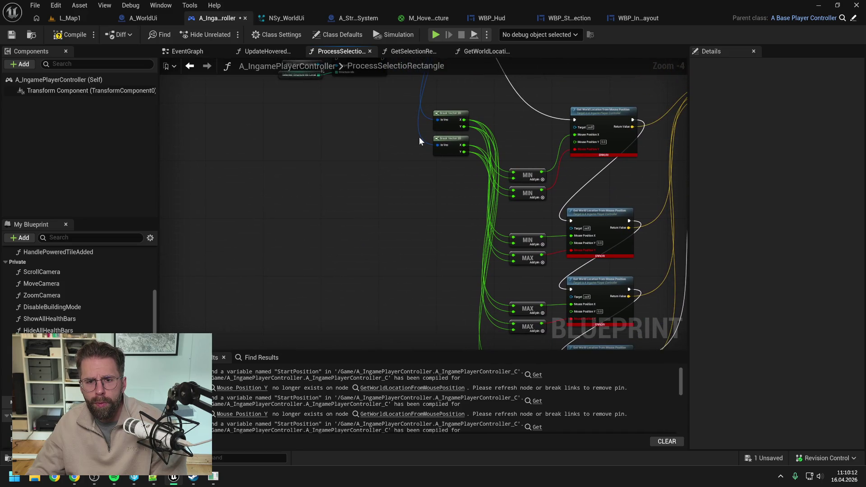
{"action": "left_click_drag", "start_coordinate": [451, 113], "coordinate": [451, 186]}
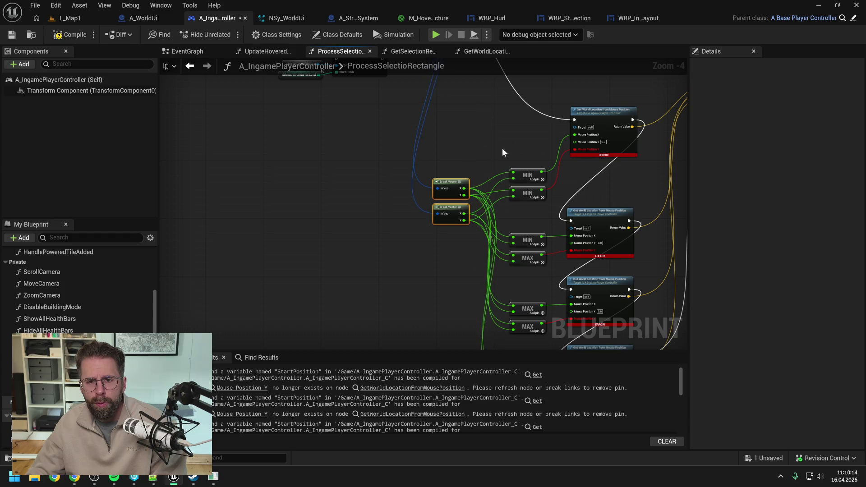
{"action": "mouse_move", "coordinate": [429, 149]}
{"action": "left_mouse_down"}
{"action": "mouse_move", "coordinate": [423, 165]}
{"action": "mouse_move", "coordinate": [450, 264]}
{"action": "mouse_move", "coordinate": [494, 273]}
{"action": "mouse_move", "coordinate": [456, 275]}
{"action": "mouse_move", "coordinate": [464, 308]}
{"action": "mouse_move", "coordinate": [476, 303]}
{"action": "left_mouse_up"}
{"action": "mouse_move", "coordinate": [426, 143]}
{"action": "left_mouse_down"}
{"action": "mouse_move", "coordinate": [465, 320]}
{"action": "mouse_move", "coordinate": [475, 322]}
{"action": "left_mouse_up"}
{"action": "left_click_drag", "start_coordinate": [402, 335], "coordinate": [401, 334]}
{"action": "scroll", "coordinate": [401, 307], "scroll_direction": "down", "scroll_amount": 2}
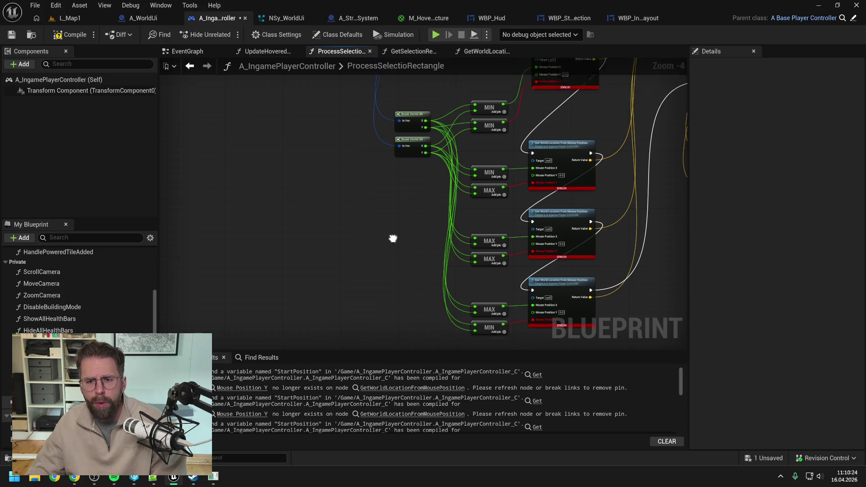
Step: Feed the MIN and MAX results into each Mouse Position Y pin and clear the stale error pins
{"action": "scroll", "coordinate": [401, 242], "scroll_direction": "up", "scroll_amount": 2}
{"action": "scroll", "coordinate": [430, 207], "scroll_direction": "down", "scroll_amount": 2}
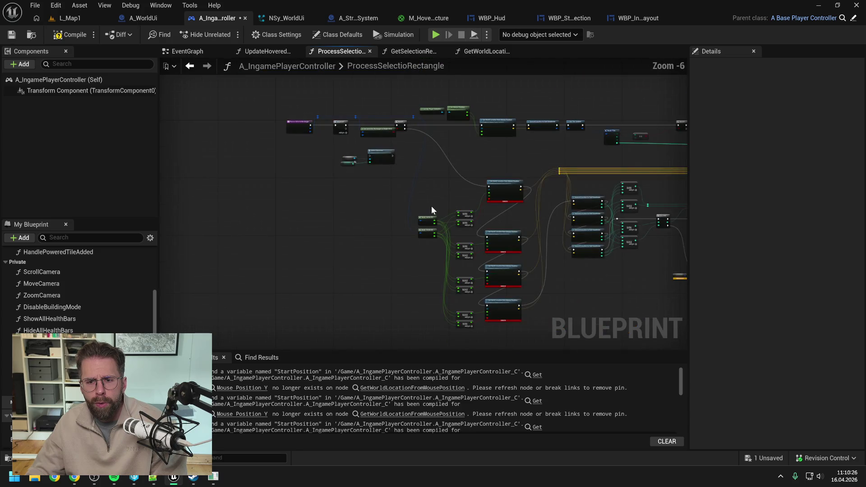
{"action": "scroll", "coordinate": [441, 191], "scroll_direction": "up", "scroll_amount": 2}
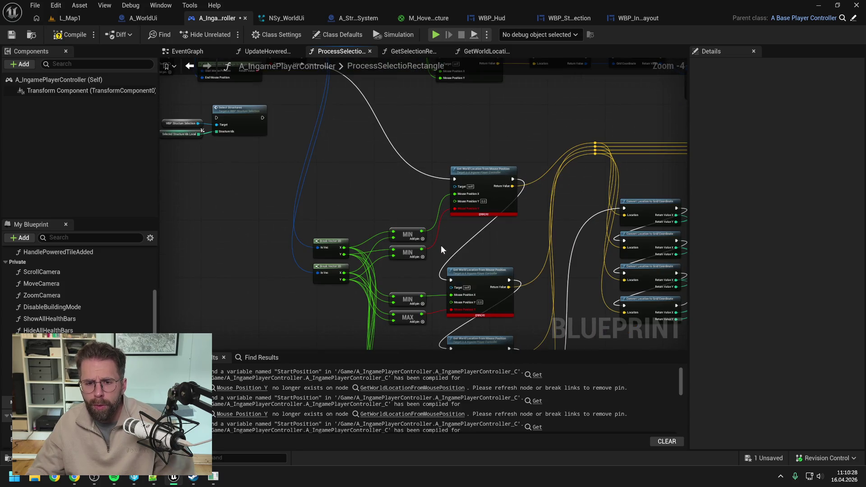
{"action": "scroll", "coordinate": [450, 235], "scroll_direction": "up", "scroll_amount": 1}
{"action": "left_click_drag", "start_coordinate": [389, 259], "coordinate": [437, 195]}
{"action": "left_click", "coordinate": [435, 204], "text": "alt"}
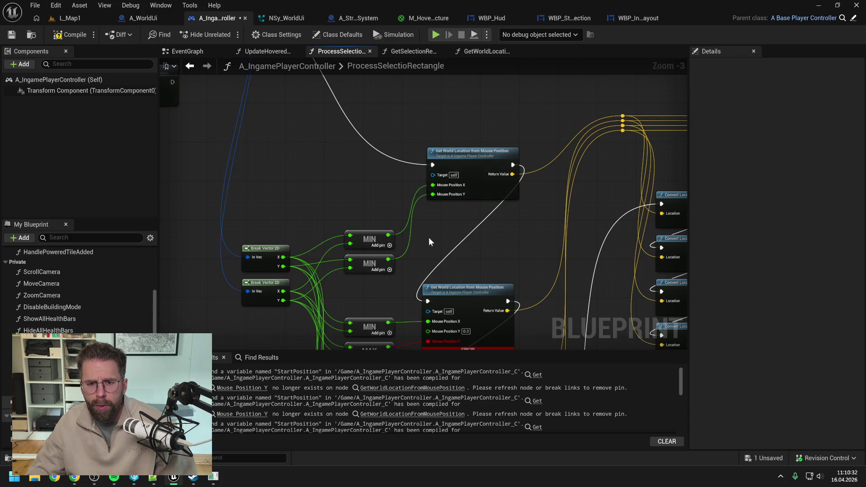
{"action": "left_click_drag", "start_coordinate": [381, 270], "coordinate": [432, 248]}
{"action": "left_click", "coordinate": [424, 262], "text": "alt"}
{"action": "left_click", "coordinate": [428, 262], "text": "alt"}
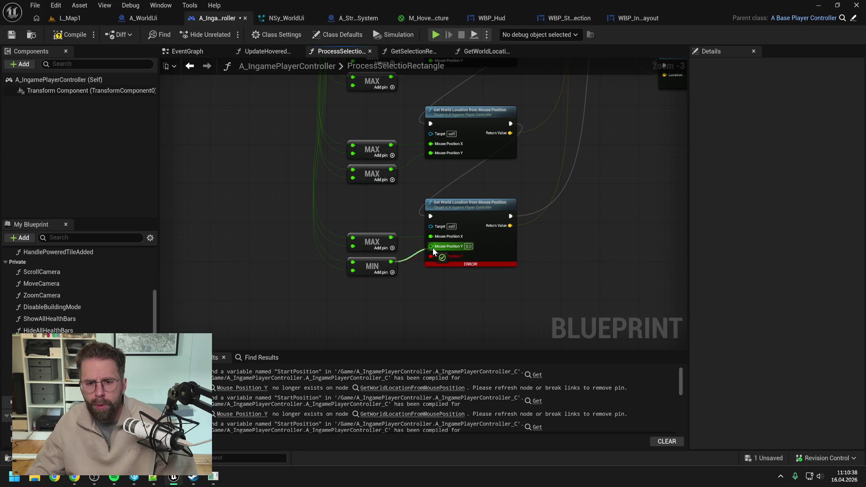
{"action": "left_click", "coordinate": [431, 257], "text": "alt"}
Step: Compile the blueprint and pan to the loop nodes to review the Get Is Point in Quad warnings
{"action": "scroll", "coordinate": [589, 256], "scroll_direction": "down", "scroll_amount": 3}
{"action": "left_click_drag", "start_coordinate": [614, 229], "coordinate": [496, 243]}
{"action": "left_click", "coordinate": [70, 35]}
{"action": "mouse_move", "coordinate": [582, 191]}
{"action": "left_mouse_down"}
{"action": "mouse_move", "coordinate": [458, 206]}
{"action": "mouse_move", "coordinate": [434, 229]}
{"action": "mouse_move", "coordinate": [366, 242]}
{"action": "left_mouse_up"}
{"action": "scroll", "coordinate": [459, 179], "scroll_direction": "up", "scroll_amount": 2}
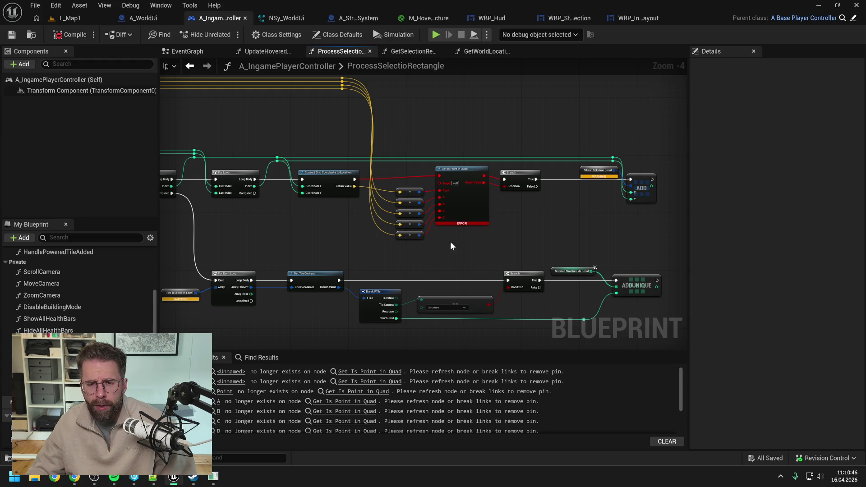
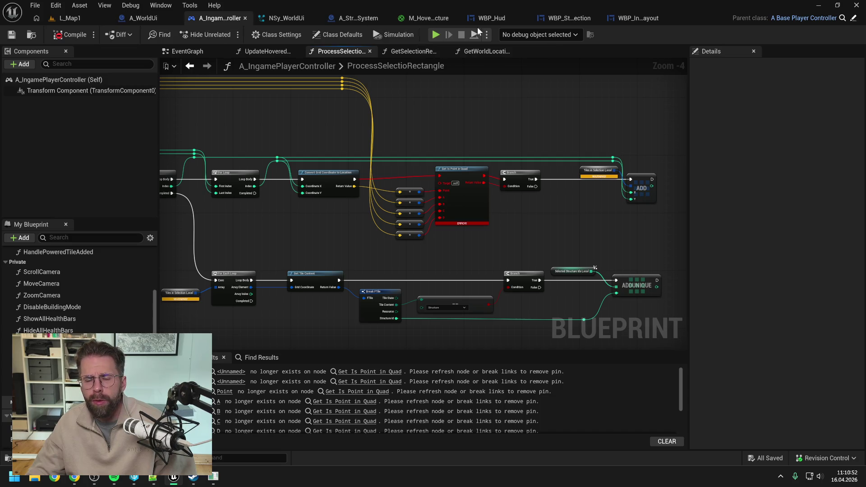
Step: Copy GetIsPointInQuad from WBP_Hud into A_IngamePlayerController, file it under Private, and save
{"action": "left_click", "coordinate": [506, 18]}
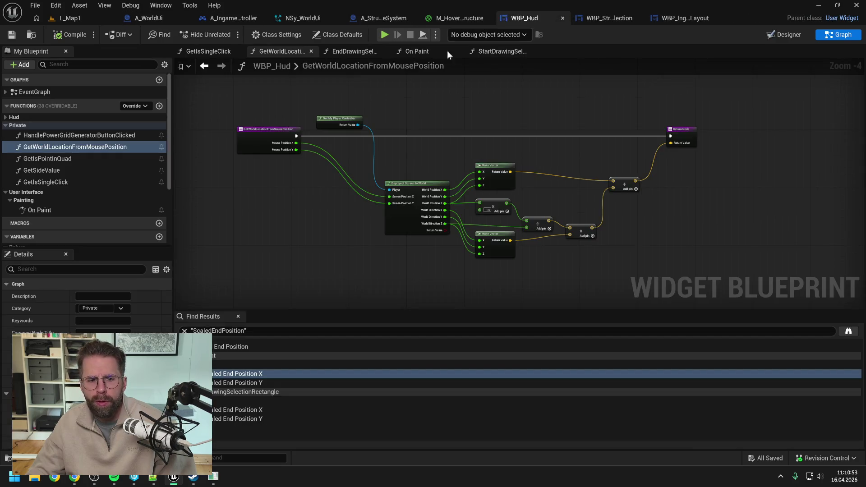
{"action": "left_click", "coordinate": [64, 159]}
{"action": "left_click", "coordinate": [234, 18]}
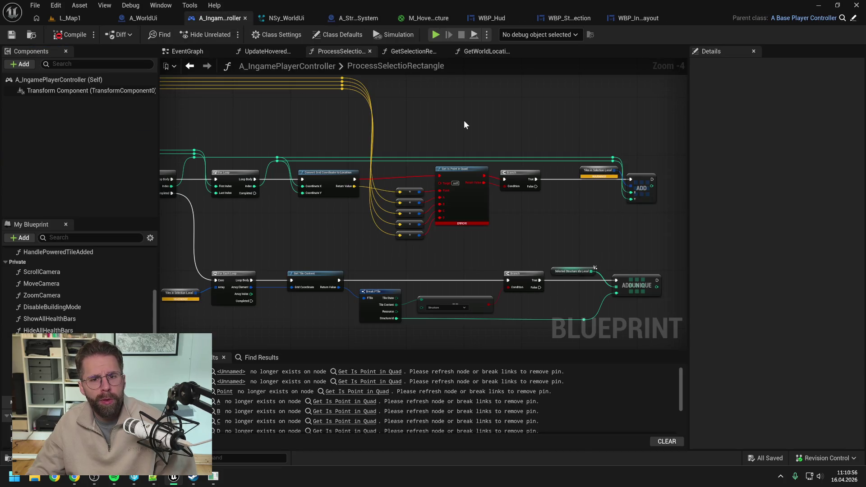
{"action": "key", "text": "ctrl+v"}
{"action": "left_click", "coordinate": [496, 300]}
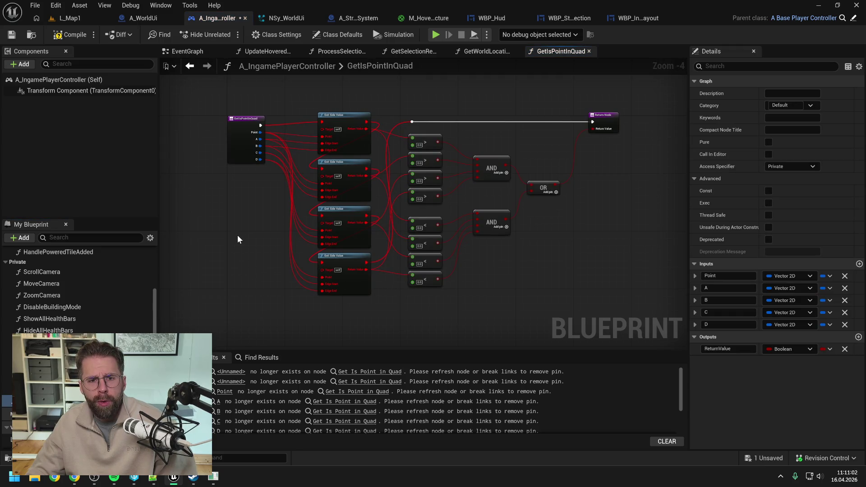
{"action": "left_click_drag", "start_coordinate": [7, 401], "coordinate": [16, 269]}
{"action": "key", "text": "ctrl+s"}
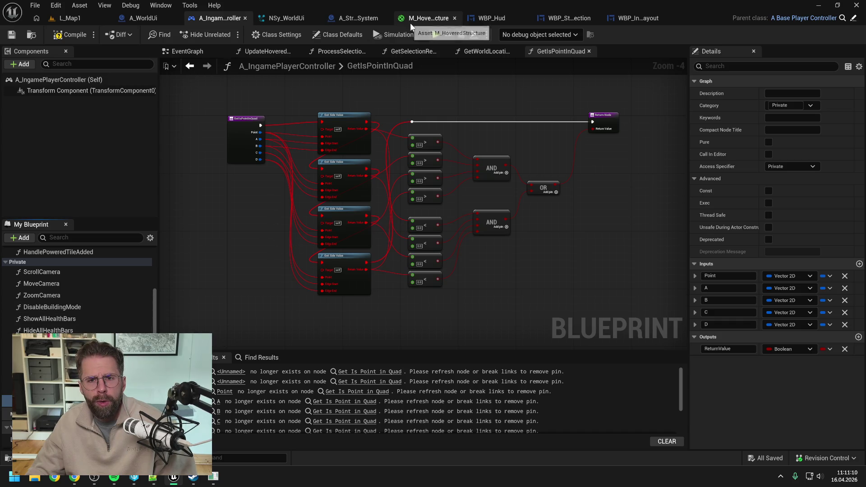
Step: Copy GetSideValue into the controller as a Private function, save, and compile to check GetIsPointInQuad
{"action": "left_click", "coordinate": [489, 18]}
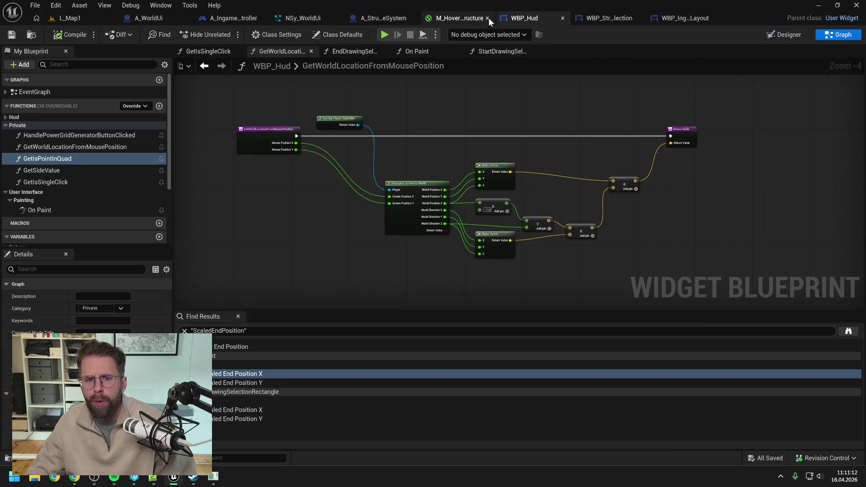
{"action": "left_click", "coordinate": [83, 171]}
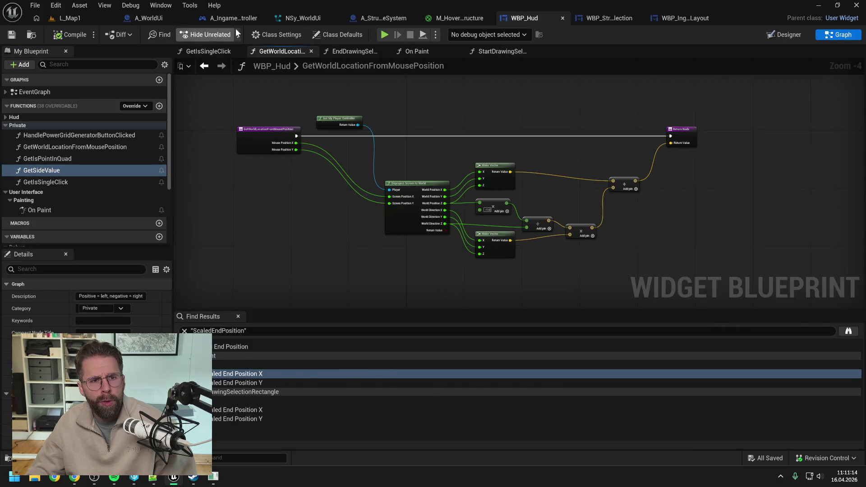
{"action": "left_click", "coordinate": [233, 17]}
{"action": "key", "text": "ctrl+v"}
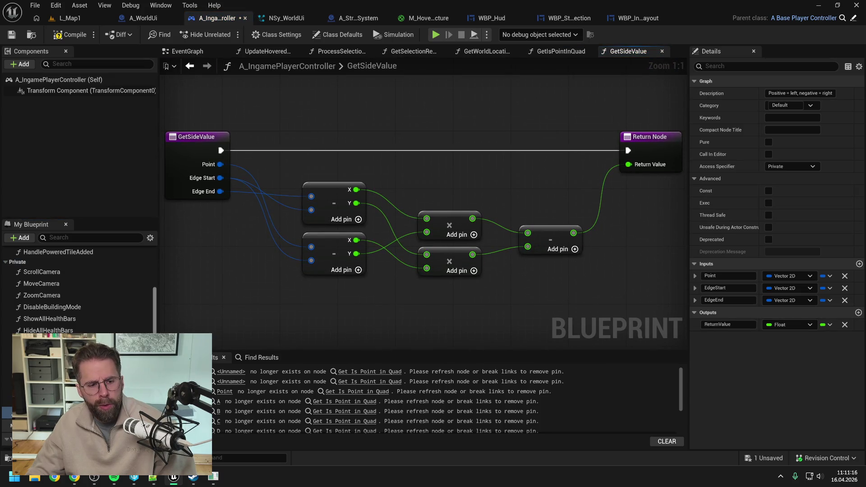
{"action": "left_click_drag", "start_coordinate": [6, 401], "coordinate": [19, 265]}
{"action": "key", "text": "ctrl+s"}
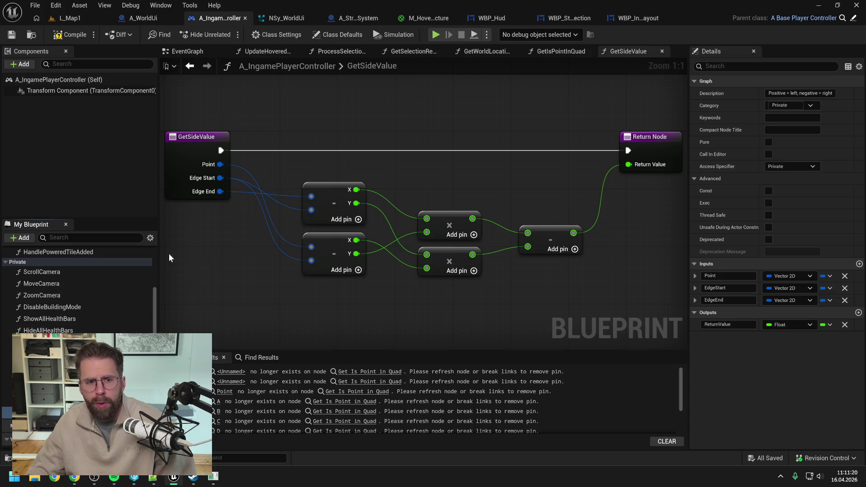
{"action": "double_click", "coordinate": [9, 402]}
{"action": "left_click", "coordinate": [58, 37]}
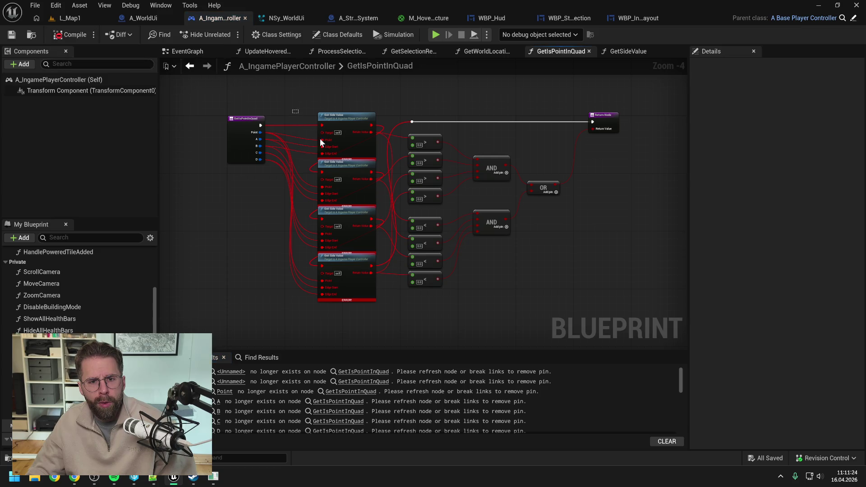
Step: Refresh the broken Get Side Value nodes in GetIsPointInQuad, compile and save, then jump to the remaining error
{"action": "left_click_drag", "start_coordinate": [294, 110], "coordinate": [444, 306]}
{"action": "right_click", "coordinate": [346, 125]}
{"action": "left_click", "coordinate": [379, 196]}
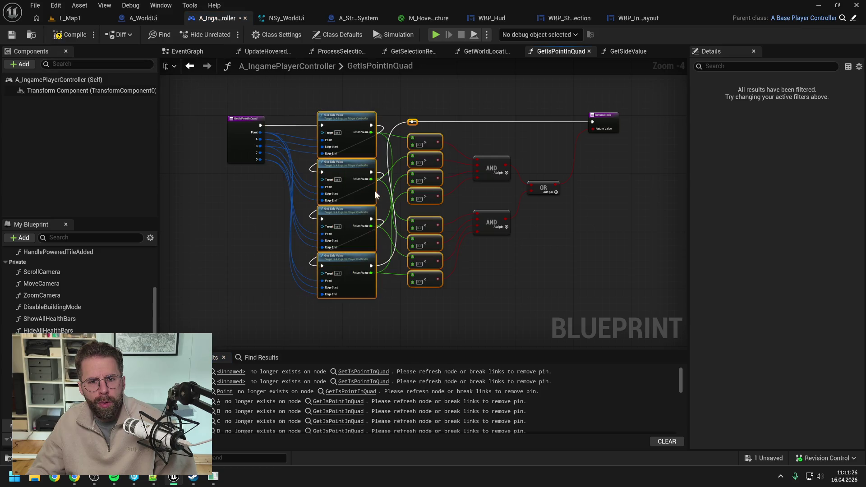
{"action": "left_click", "coordinate": [76, 35]}
{"action": "key", "text": "ctrl+s"}
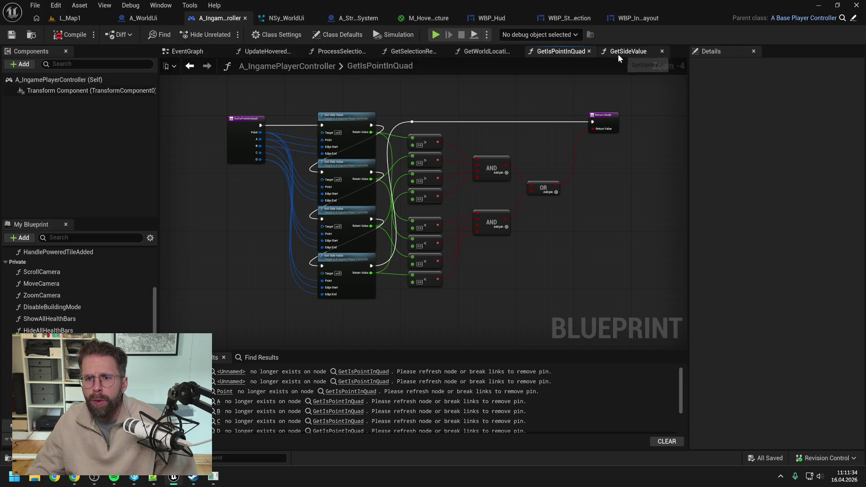
{"action": "left_click", "coordinate": [255, 51]}
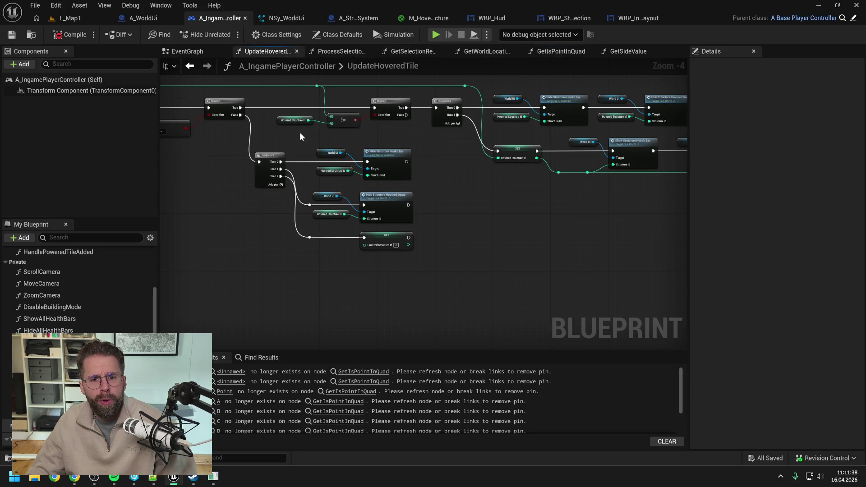
{"action": "left_click", "coordinate": [358, 372]}
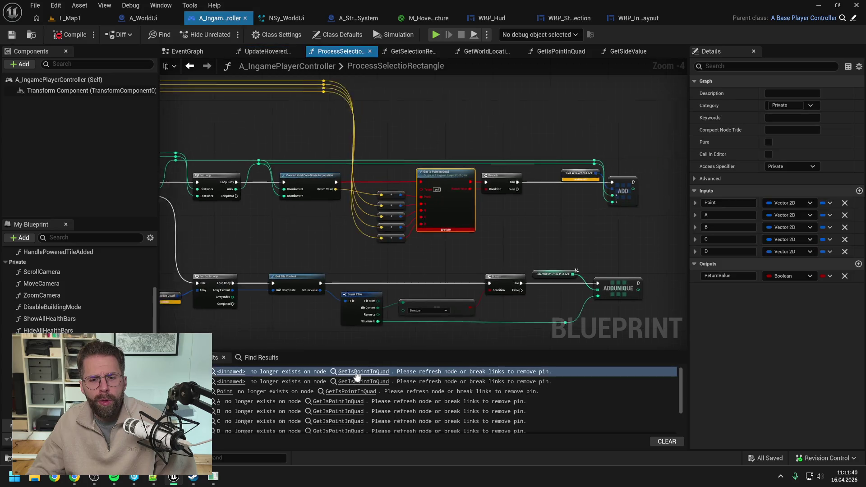
Step: Refresh the Get Is Point in Quad node in ProcessSelectionRectangle
{"action": "right_click", "coordinate": [430, 150]}
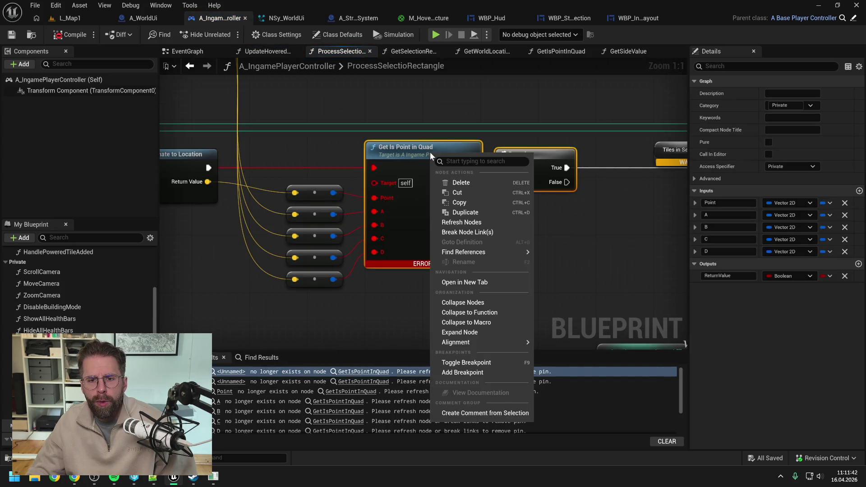
{"action": "left_click", "coordinate": [448, 220]}
{"action": "left_click", "coordinate": [526, 237]}
{"action": "scroll", "coordinate": [452, 228], "scroll_direction": "down", "scroll_amount": 2}
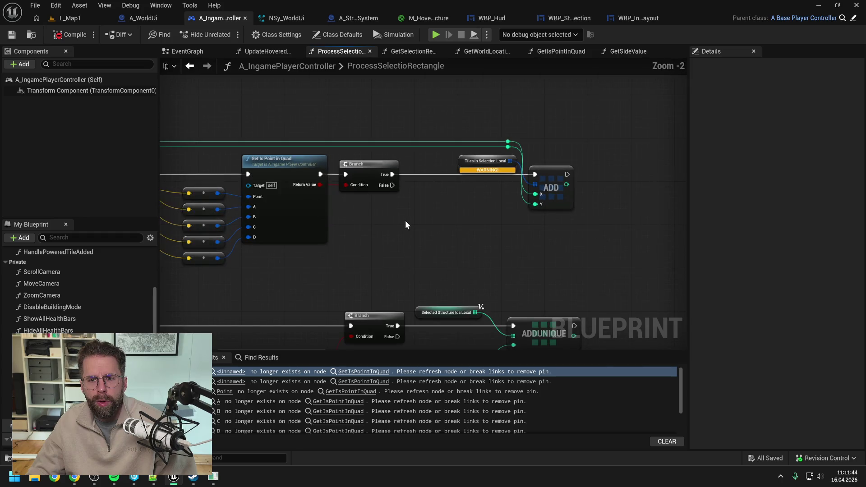
{"action": "scroll", "coordinate": [456, 181], "scroll_direction": "up", "scroll_amount": 2}
Step: Make Tiles in Selection Local a local variable, compile and save, then open A_WorldUi
{"action": "right_click", "coordinate": [465, 157]}
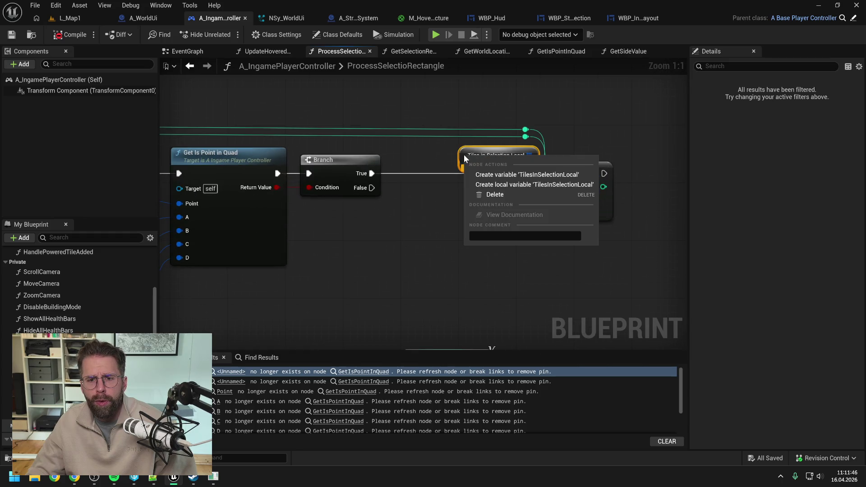
{"action": "left_click", "coordinate": [503, 189]}
{"action": "left_click", "coordinate": [68, 34]}
{"action": "scroll", "coordinate": [387, 199], "scroll_direction": "down", "scroll_amount": 6}
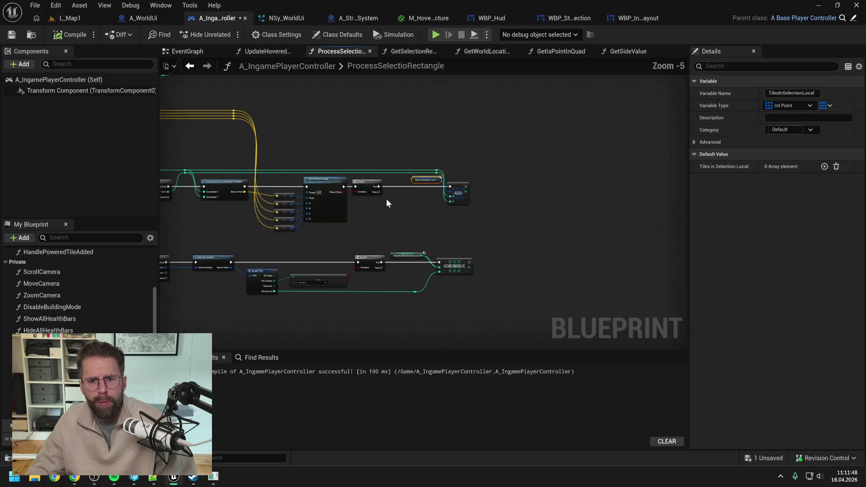
{"action": "key", "text": "ctrl+s"}
{"action": "mouse_move", "coordinate": [524, 197]}
{"action": "left_mouse_down"}
{"action": "mouse_move", "coordinate": [491, 255]}
{"action": "mouse_move", "coordinate": [476, 196]}
{"action": "mouse_move", "coordinate": [350, 191]}
{"action": "mouse_move", "coordinate": [419, 179]}
{"action": "left_mouse_up"}
{"action": "scroll", "coordinate": [408, 185], "scroll_direction": "up", "scroll_amount": 2}
{"action": "left_click", "coordinate": [399, 179]}
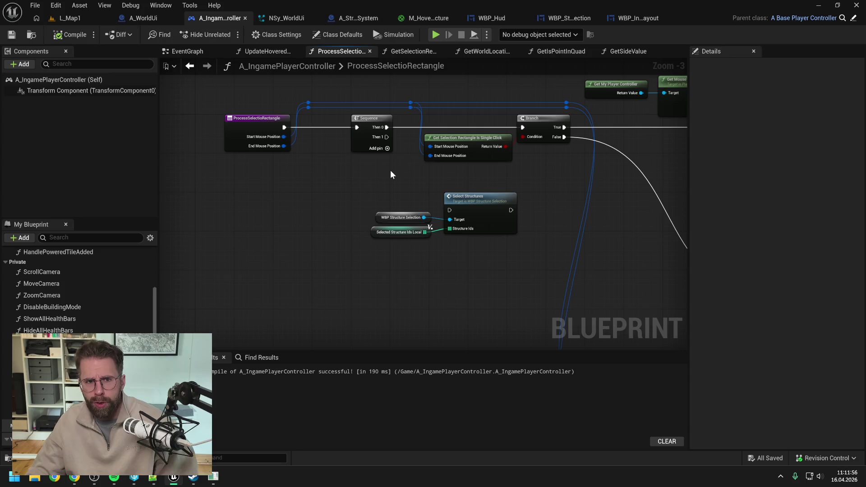
{"action": "left_click", "coordinate": [145, 18]}
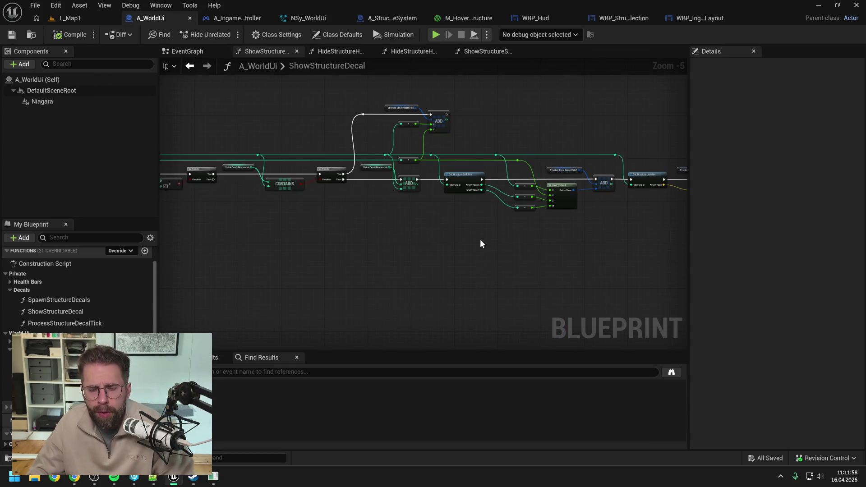
Step: In WBP_Hud, delete all the nodes in the EndDrawingSelectionRectangle graph
{"action": "mouse_move", "coordinate": [549, 236]}
{"action": "left_mouse_down"}
{"action": "mouse_move", "coordinate": [354, 202]}
{"action": "mouse_move", "coordinate": [476, 221]}
{"action": "left_mouse_up"}
{"action": "left_click", "coordinate": [553, 15]}
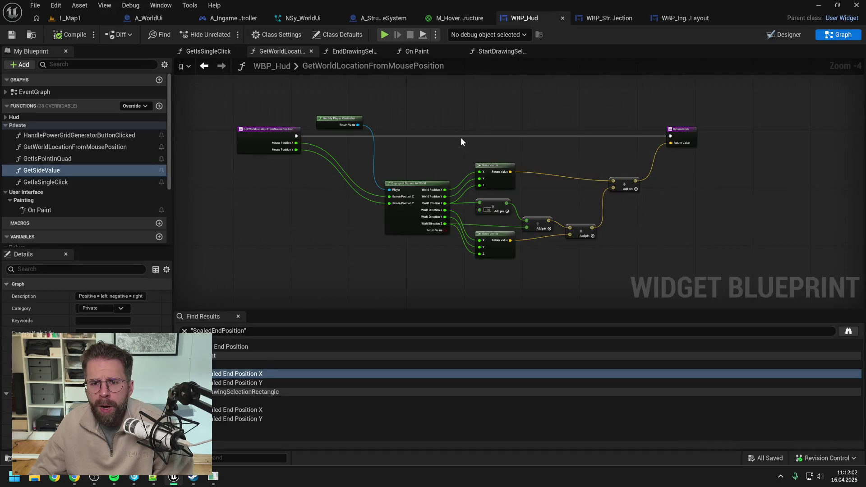
{"action": "left_click", "coordinate": [208, 51]}
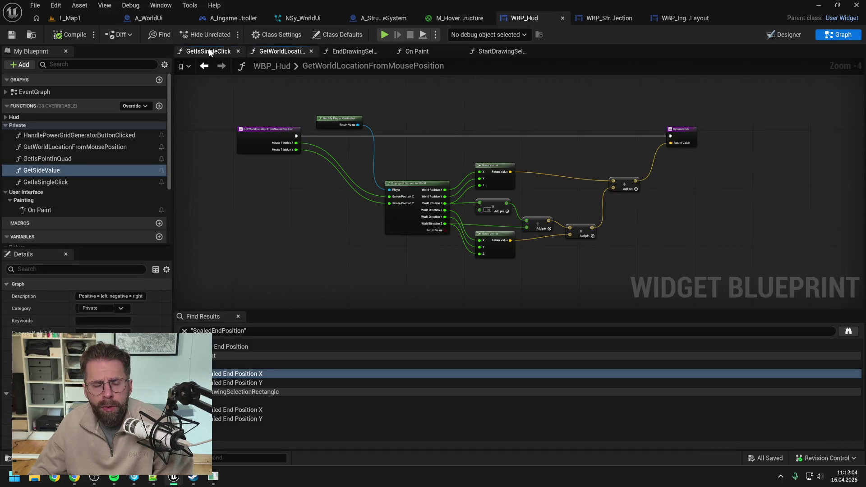
{"action": "left_click", "coordinate": [485, 51]}
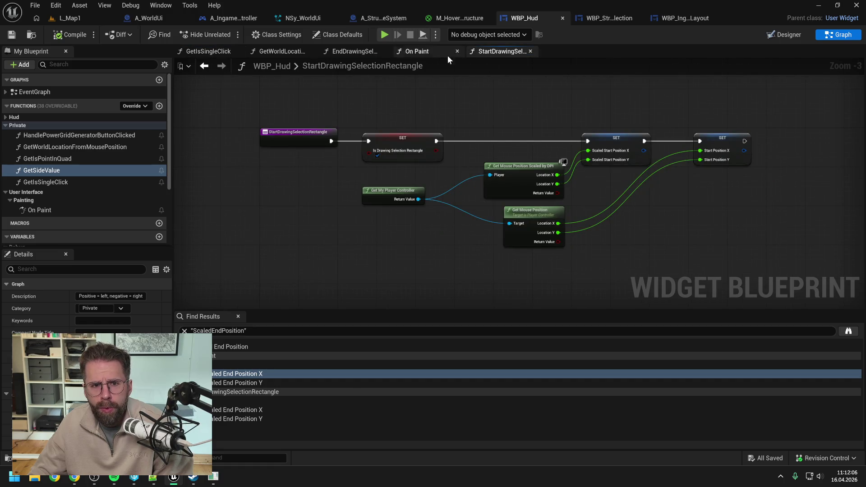
{"action": "left_click", "coordinate": [356, 51]}
{"action": "scroll", "coordinate": [512, 156], "scroll_direction": "up", "scroll_amount": 4}
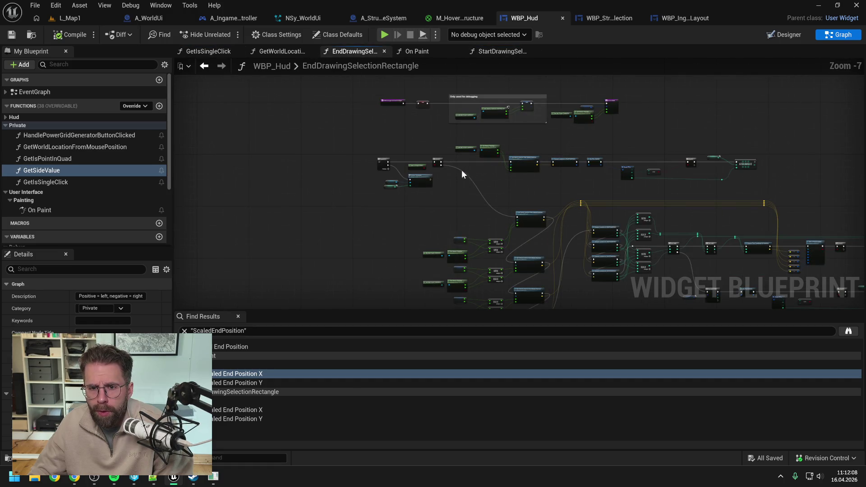
{"action": "scroll", "coordinate": [437, 130], "scroll_direction": "up", "scroll_amount": 3}
{"action": "left_click_drag", "start_coordinate": [448, 253], "coordinate": [415, 177]}
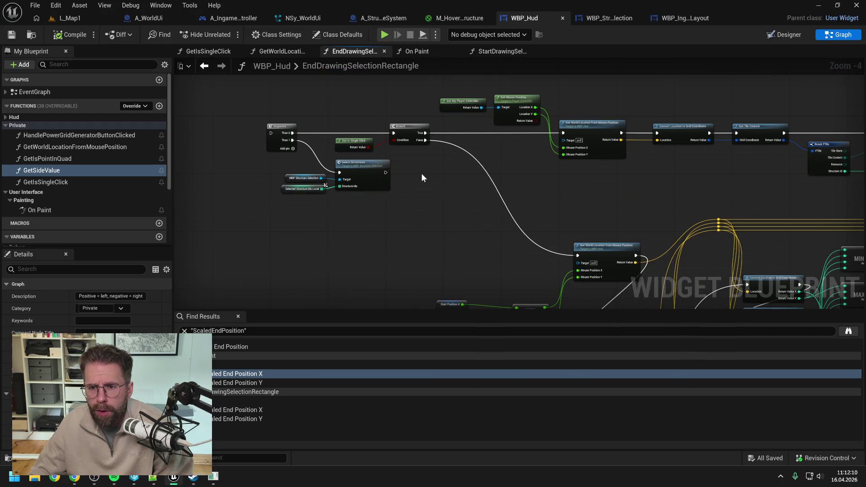
{"action": "scroll", "coordinate": [421, 173], "scroll_direction": "down", "scroll_amount": 1}
{"action": "scroll", "coordinate": [549, 192], "scroll_direction": "down", "scroll_amount": 3}
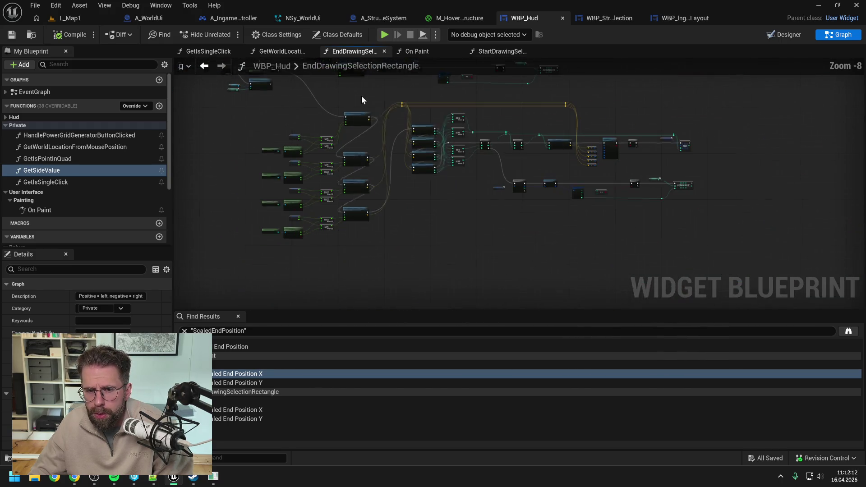
{"action": "left_click_drag", "start_coordinate": [299, 132], "coordinate": [319, 146]}
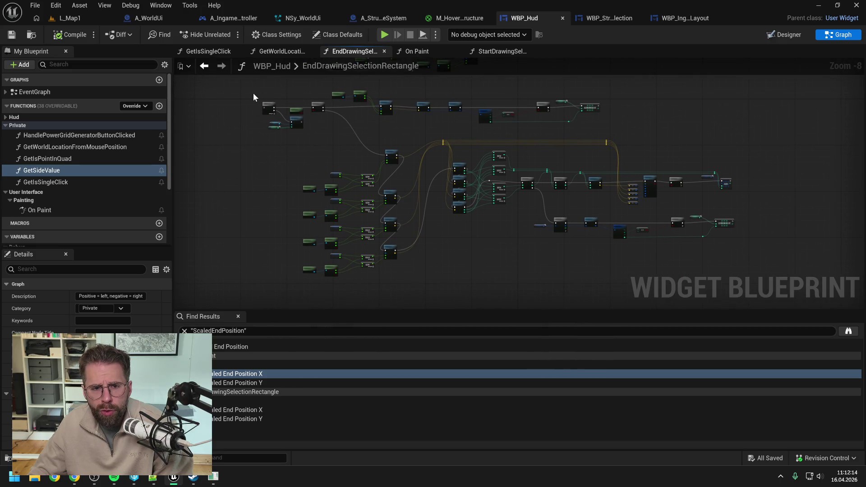
{"action": "mouse_move", "coordinate": [248, 86]}
{"action": "left_mouse_down"}
{"action": "mouse_move", "coordinate": [741, 288]}
{"action": "mouse_move", "coordinate": [712, 278]}
{"action": "left_mouse_up"}
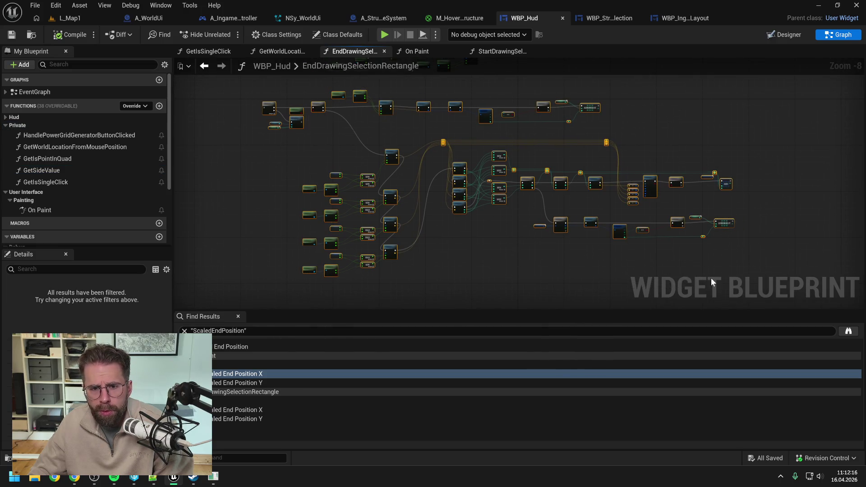
{"action": "key", "text": "Delete"}
Step: Delete GetIsSingleClick, GetSideValue, GetIsPointInQuad and GetWorldLocationFromMousePosition from WBP_Hud, then compile and save
{"action": "left_click", "coordinate": [90, 181]}
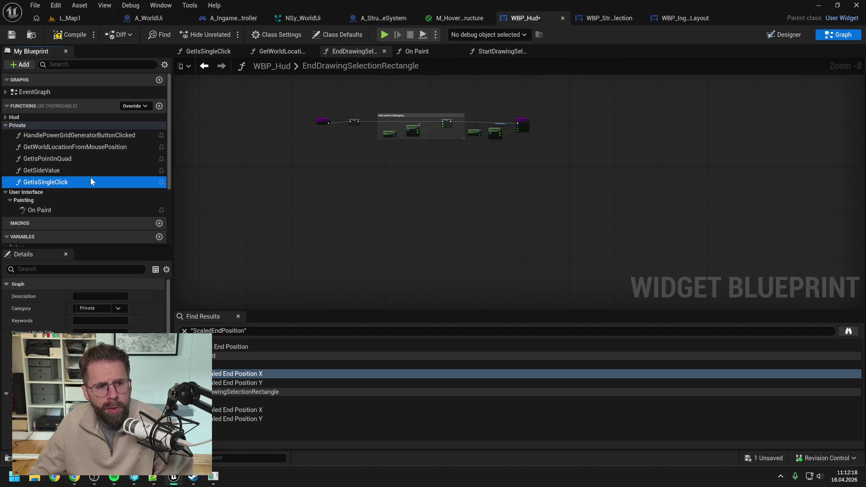
{"action": "key", "text": "Delete"}
{"action": "left_click", "coordinate": [59, 170]}
{"action": "key", "text": "Delete"}
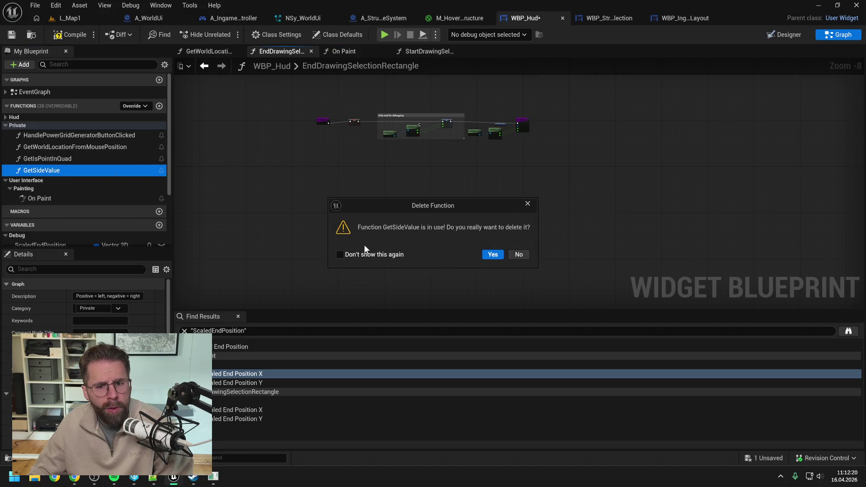
{"action": "left_click", "coordinate": [487, 256]}
{"action": "left_click", "coordinate": [66, 154]}
{"action": "key", "text": "Delete"}
{"action": "left_click", "coordinate": [73, 147]}
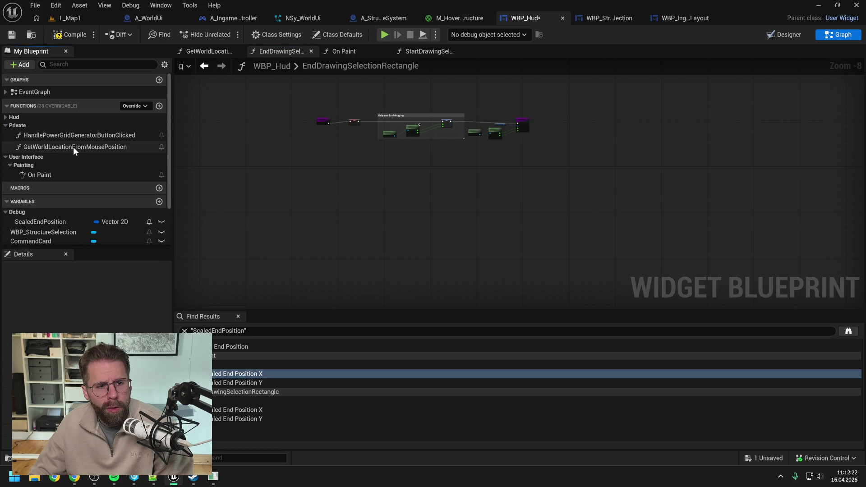
{"action": "key", "text": "Delete"}
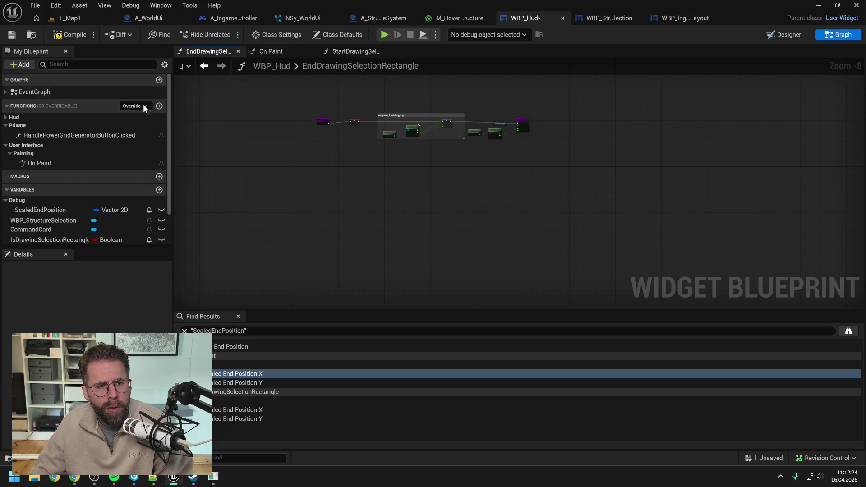
{"action": "left_click", "coordinate": [66, 35]}
{"action": "key", "text": "ctrl+s"}
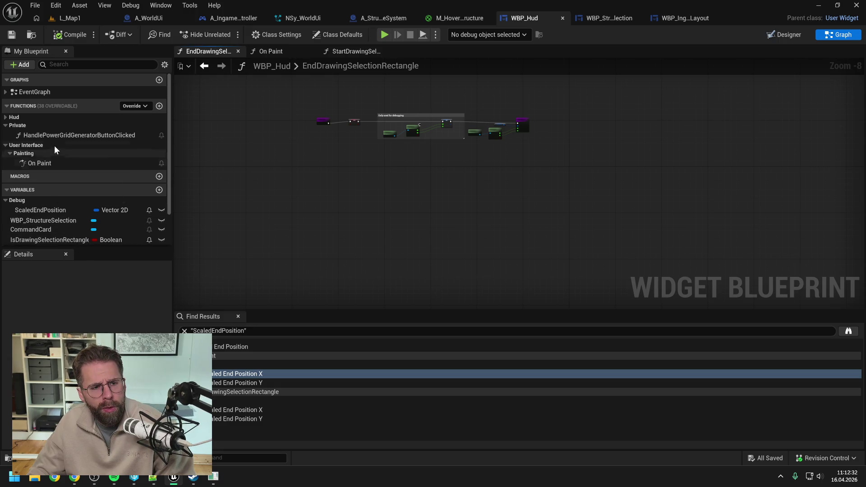
Step: Review WBP_Hud's On Paint and selection-rectangle graphs, then select the controller's Select Structures nodes
{"action": "left_click", "coordinate": [271, 53]}
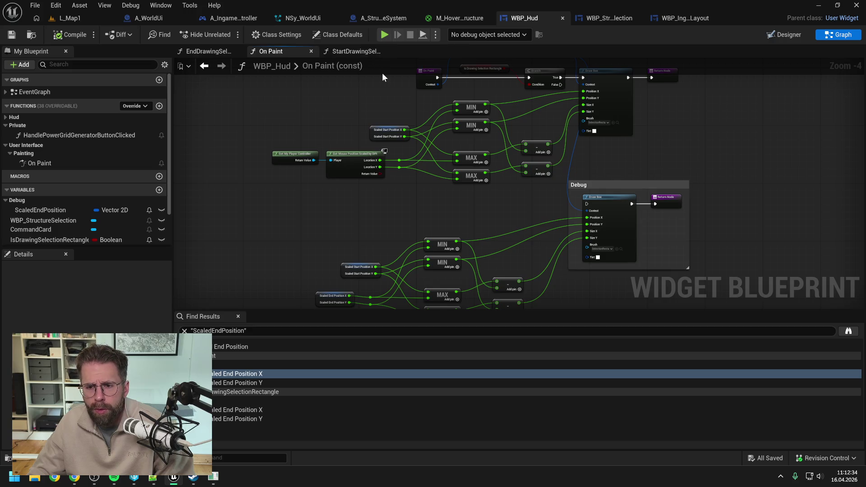
{"action": "left_click", "coordinate": [368, 51]}
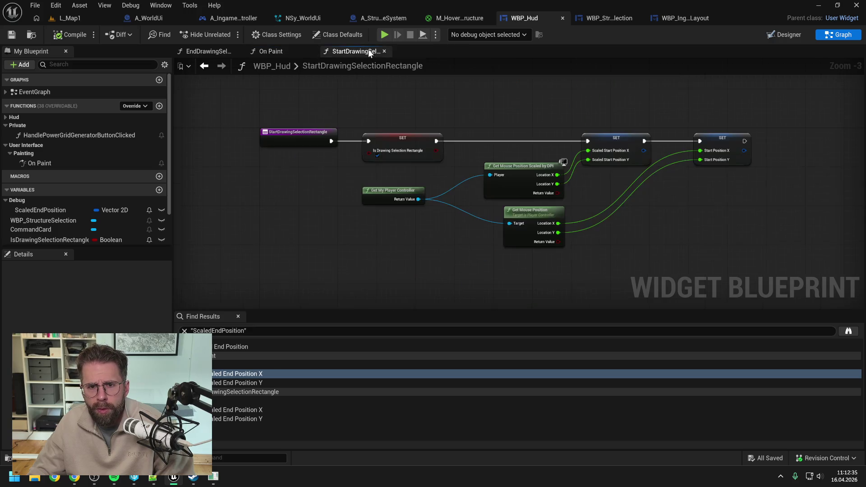
{"action": "left_click", "coordinate": [205, 51]}
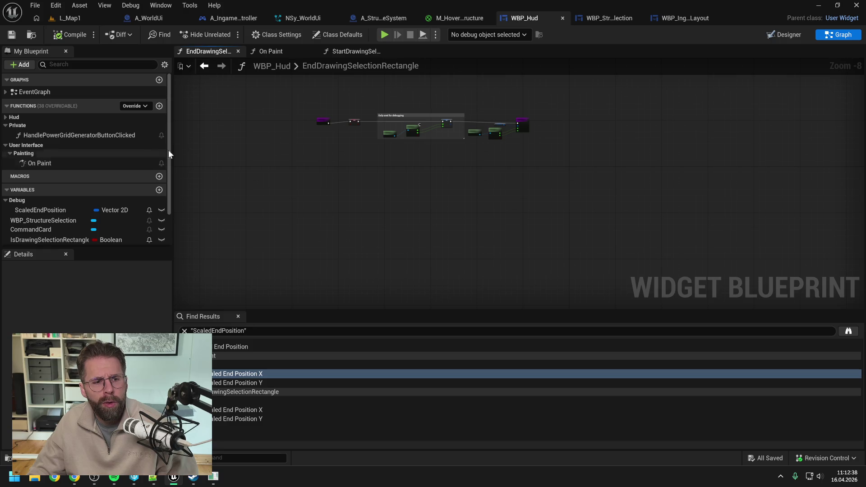
{"action": "left_click", "coordinate": [226, 18]}
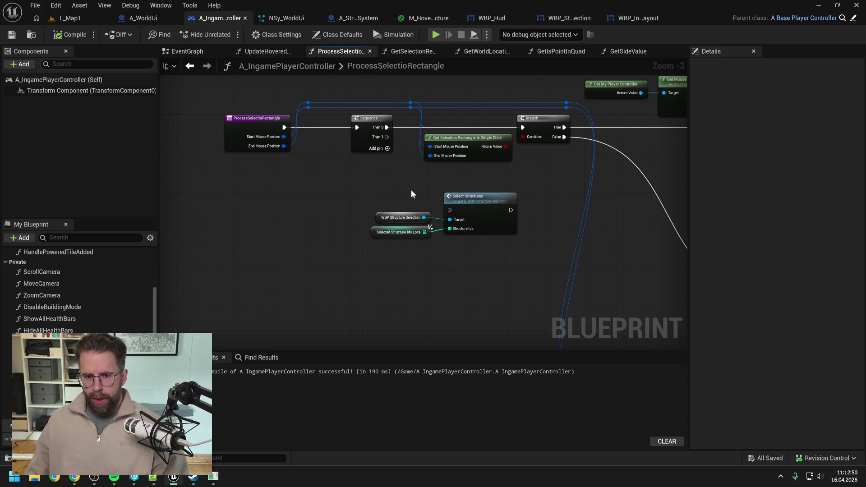
{"action": "left_click_drag", "start_coordinate": [413, 189], "coordinate": [490, 267]}
Step: Shift the Select Structures nodes lower and add a Get Layout node above them
{"action": "left_click_drag", "start_coordinate": [472, 206], "coordinate": [460, 225]}
{"action": "left_click", "coordinate": [441, 193]}
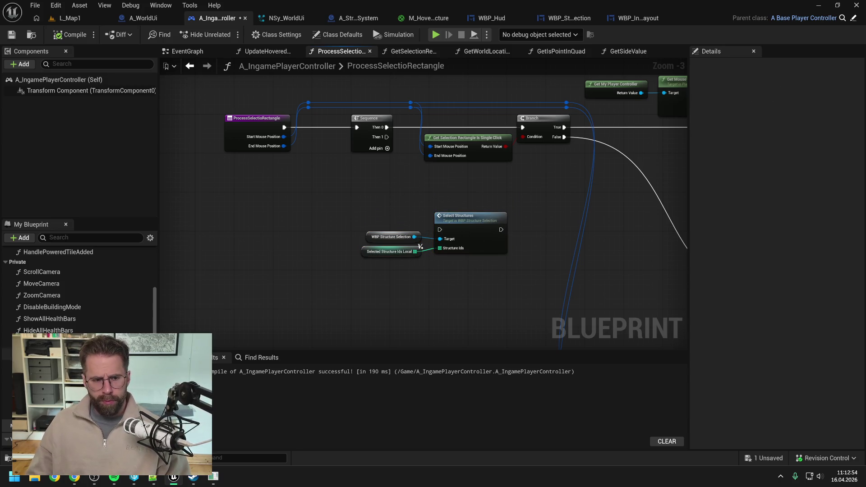
{"action": "scroll", "coordinate": [79, 289], "scroll_direction": "down", "scroll_amount": 5}
{"action": "mouse_move", "coordinate": [28, 359]}
{"action": "left_mouse_down"}
{"action": "mouse_move", "coordinate": [293, 229]}
{"action": "mouse_move", "coordinate": [361, 183]}
{"action": "left_mouse_up"}
{"action": "left_click", "coordinate": [388, 203]}
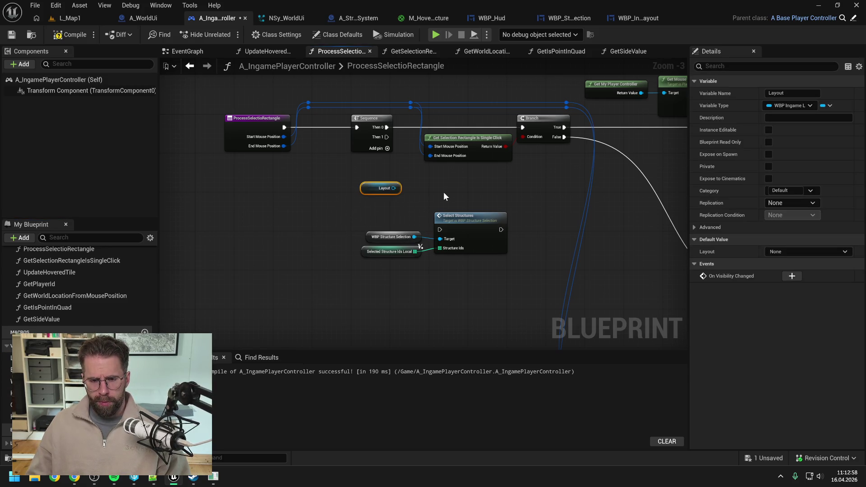
{"action": "left_click", "coordinate": [447, 191]}
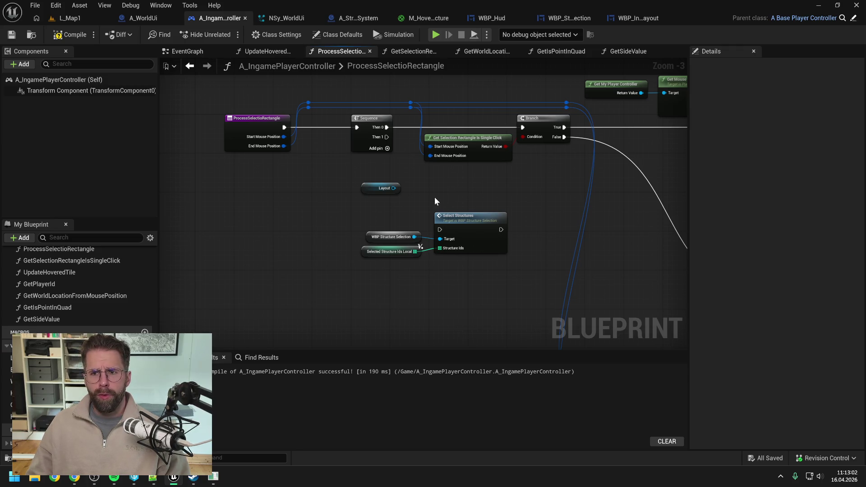
{"action": "left_click", "coordinate": [639, 18]}
Step: Add a new function named SelectStructures to WBP_IngameLayout
{"action": "left_click", "coordinate": [164, 106]}
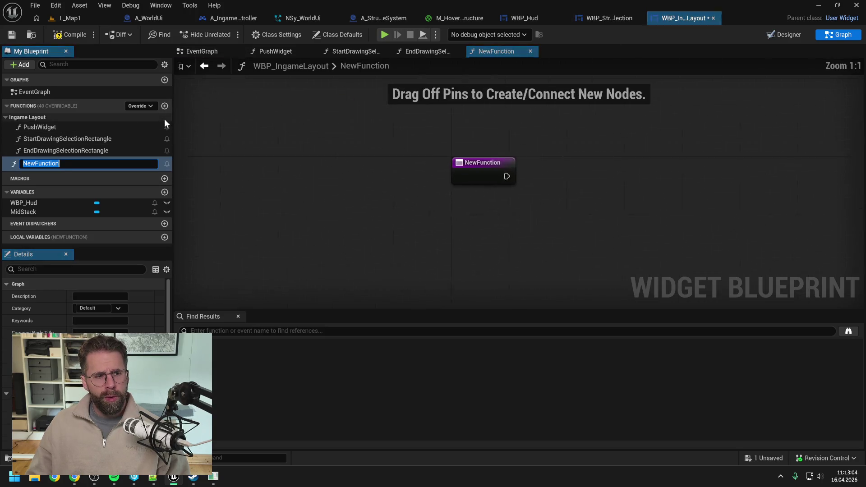
{"action": "type", "text": "SelectS"}
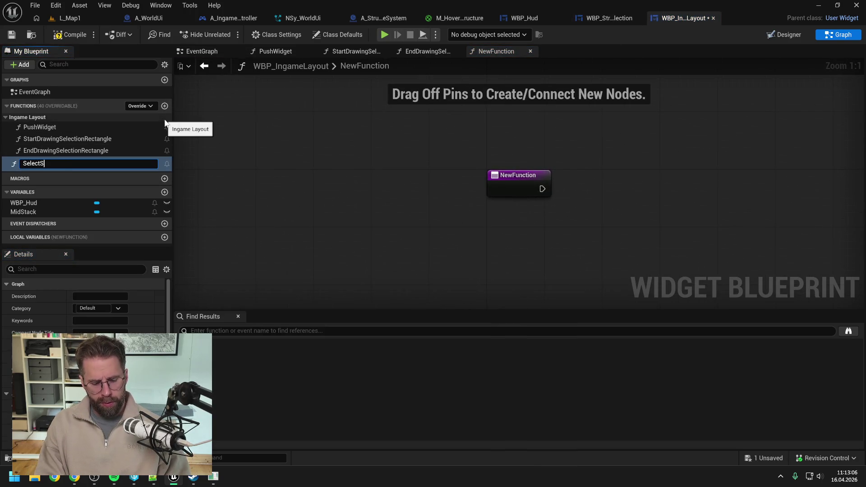
{"action": "type", "text": "tructur"}
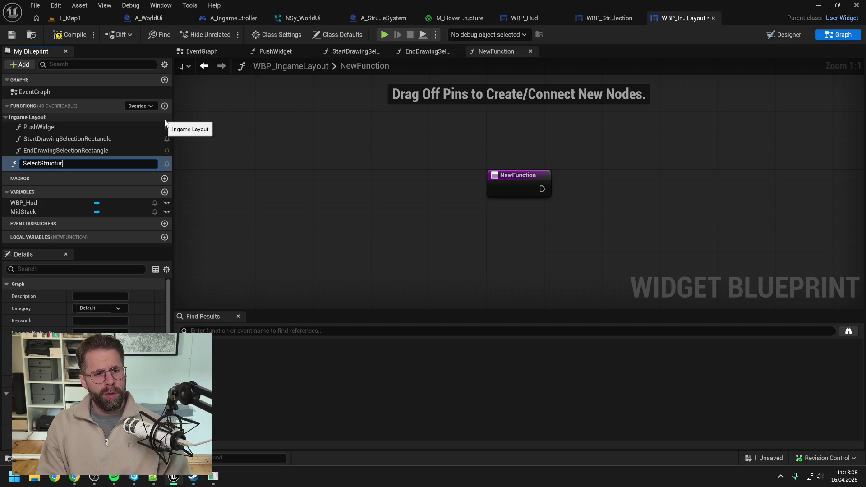
{"action": "type", "text": "es"}
{"action": "key", "text": "Return"}
{"action": "mouse_move", "coordinate": [32, 164]}
{"action": "left_mouse_down"}
{"action": "mouse_move", "coordinate": [38, 128]}
{"action": "mouse_move", "coordinate": [45, 148]}
{"action": "left_mouse_up"}
{"action": "scroll", "coordinate": [133, 313], "scroll_direction": "down", "scroll_amount": 5}
Step: Give SelectStructures an integer input named Structure Ids and compile WBP_IngameLayout
{"action": "left_click", "coordinate": [165, 398]}
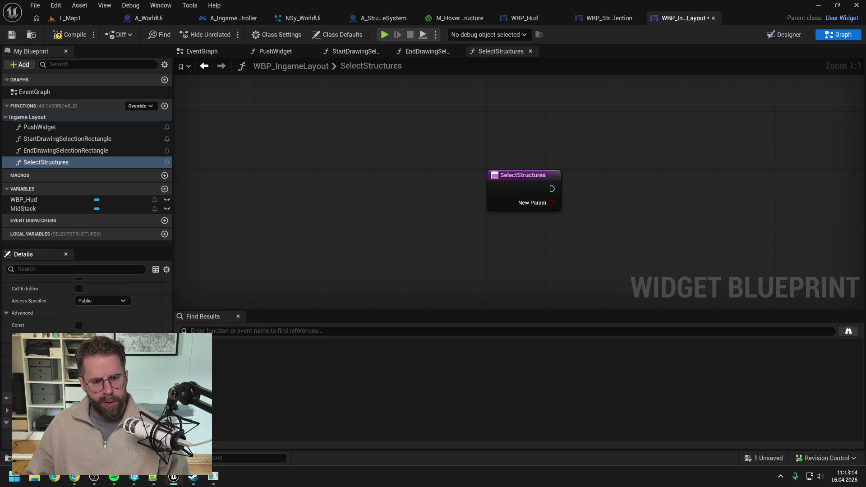
{"action": "left_click", "coordinate": [104, 361]}
{"action": "left_click", "coordinate": [90, 258]}
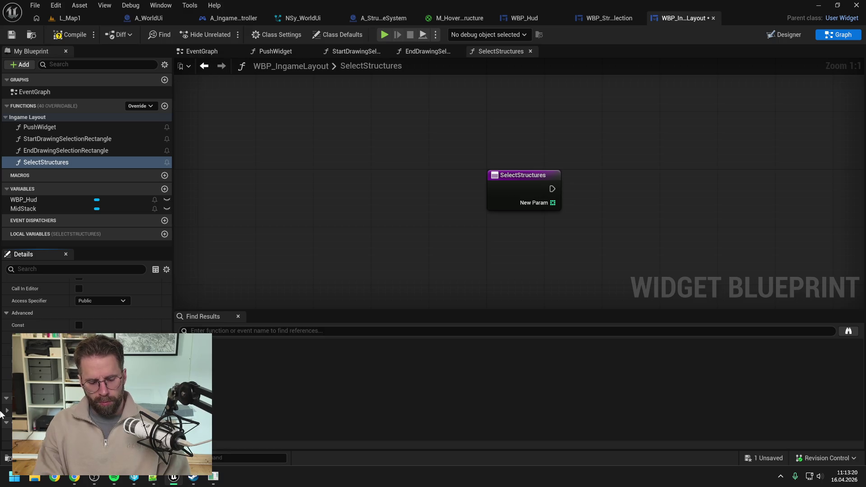
{"action": "key", "text": "Return"}
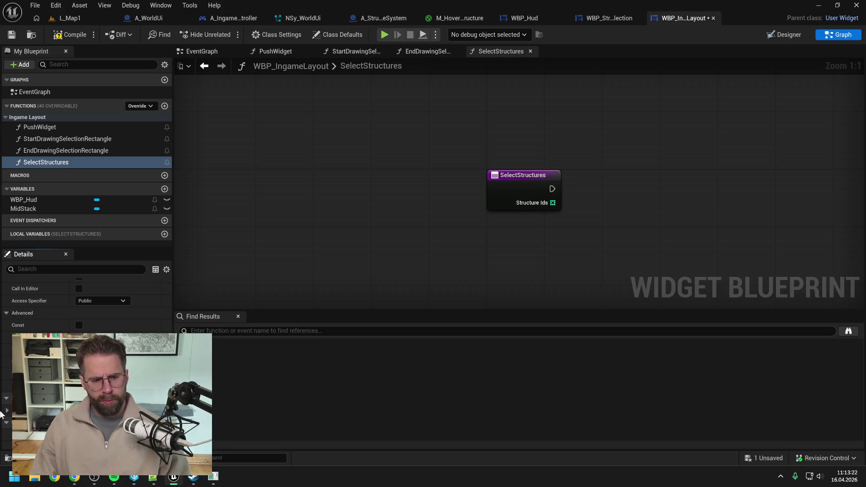
{"action": "left_click", "coordinate": [68, 35]}
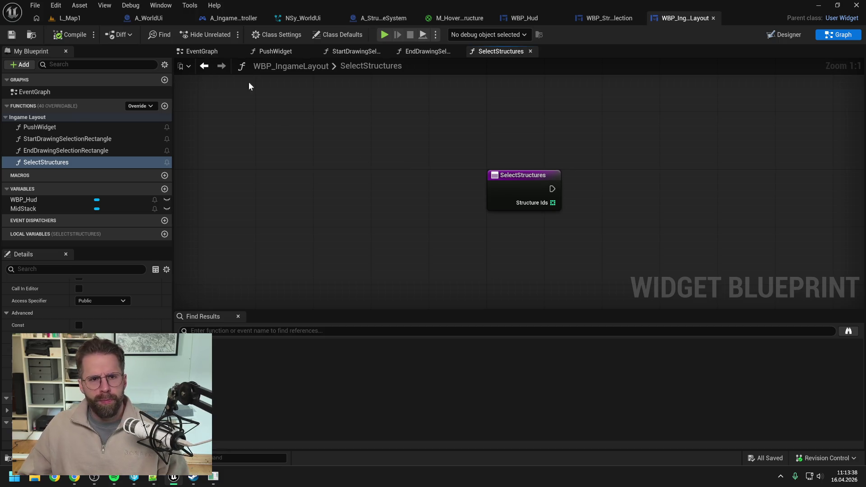
{"action": "left_click", "coordinate": [149, 18]}
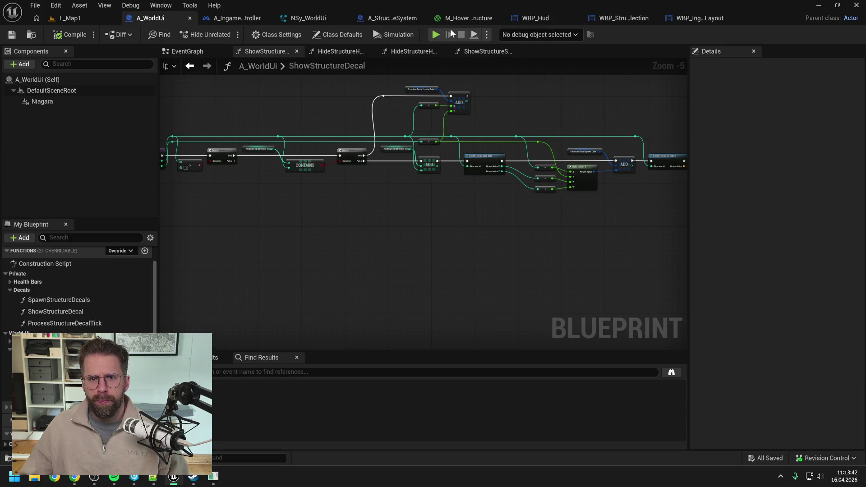
Step: Inspect the existing Select Structures function definition in WBP_StructureSelection
{"action": "left_click", "coordinate": [238, 19]}
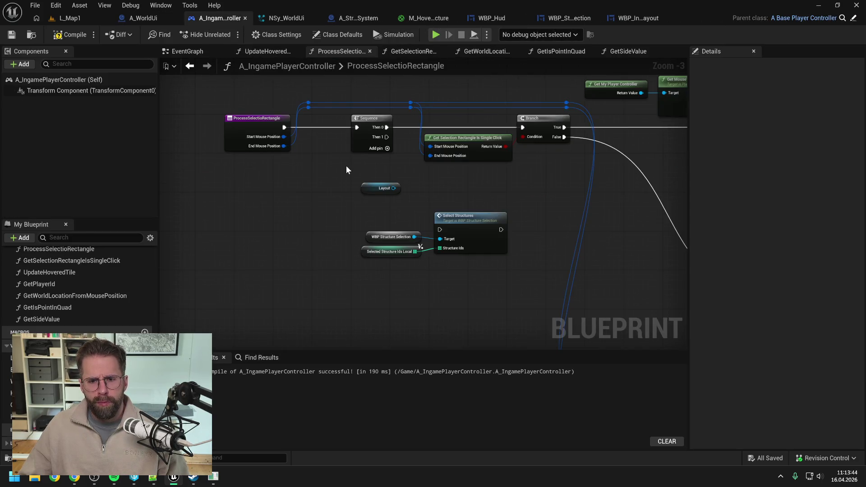
{"action": "double_click", "coordinate": [464, 226]}
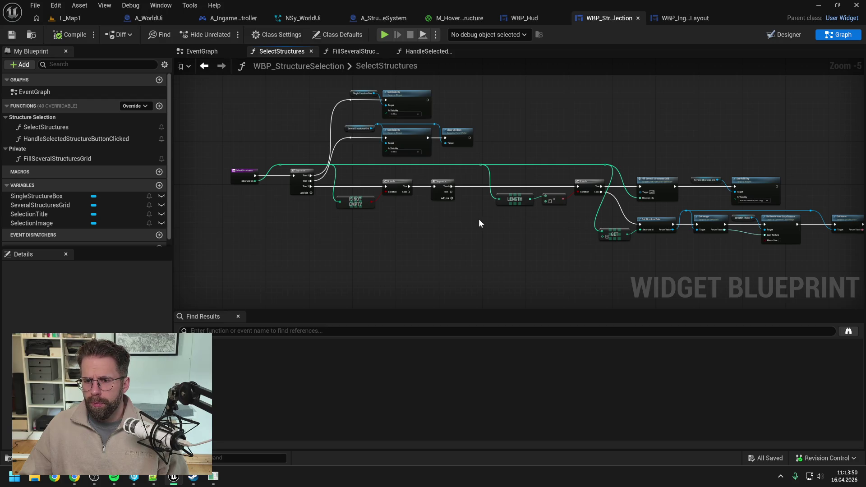
{"action": "left_click_drag", "start_coordinate": [519, 226], "coordinate": [321, 217]}
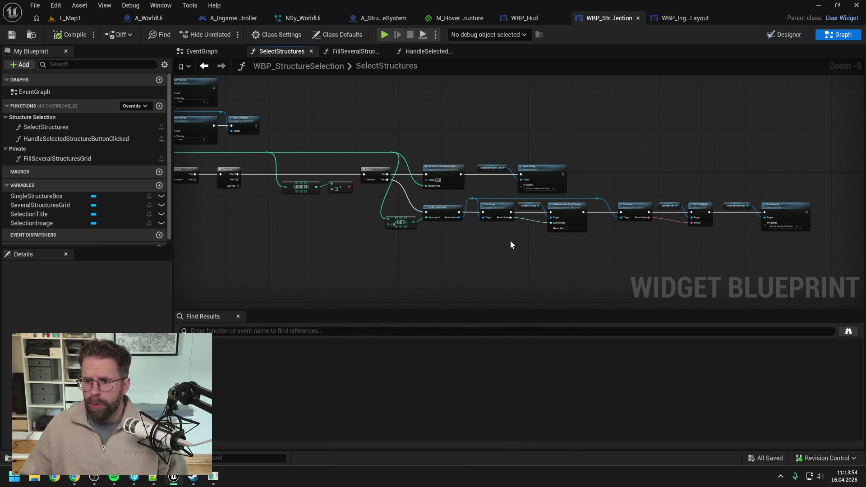
{"action": "left_click_drag", "start_coordinate": [364, 237], "coordinate": [492, 240]}
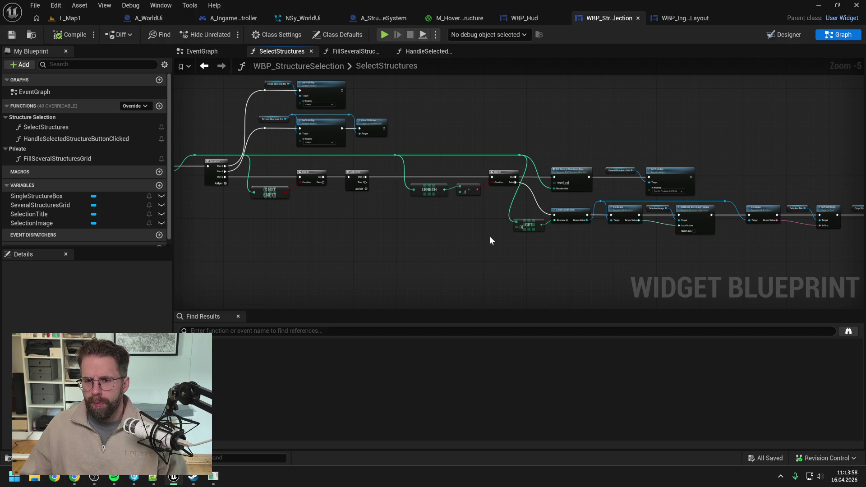
{"action": "left_click_drag", "start_coordinate": [390, 238], "coordinate": [502, 236]}
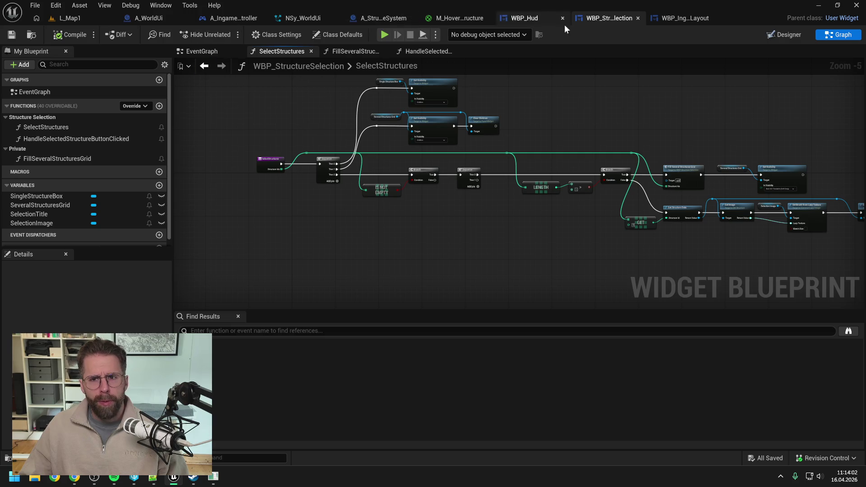
Step: Add a Get WBP_Hud node to WBP_IngameLayout's SelectStructures graph, then compile and save
{"action": "left_click", "coordinate": [686, 18]}
{"action": "scroll", "coordinate": [481, 162], "scroll_direction": "down", "scroll_amount": 1}
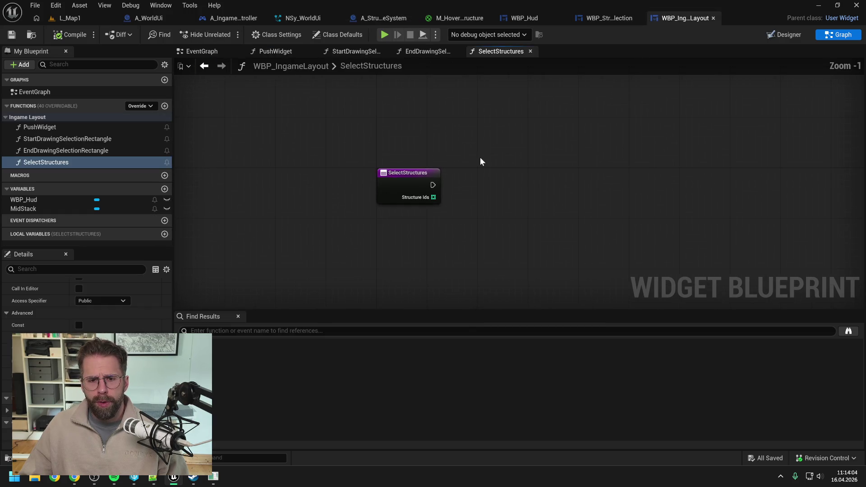
{"action": "left_click_drag", "start_coordinate": [47, 205], "coordinate": [409, 166]}
{"action": "left_click", "coordinate": [401, 183]}
{"action": "left_click", "coordinate": [71, 35]}
{"action": "key", "text": "ctrl+s"}
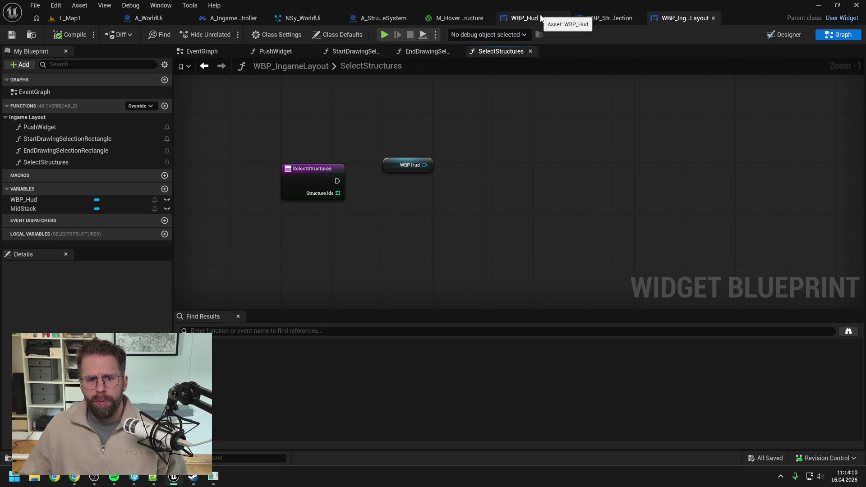
Step: Create a SelectStructures function in WBP_Hud under the Hud category and save
{"action": "left_click", "coordinate": [540, 15]}
{"action": "type", "text": "Select"}
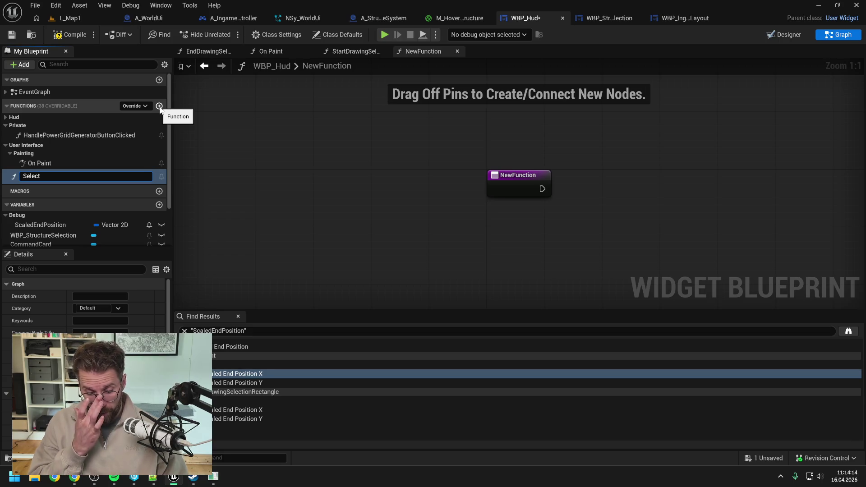
{"action": "type", "text": "S"}
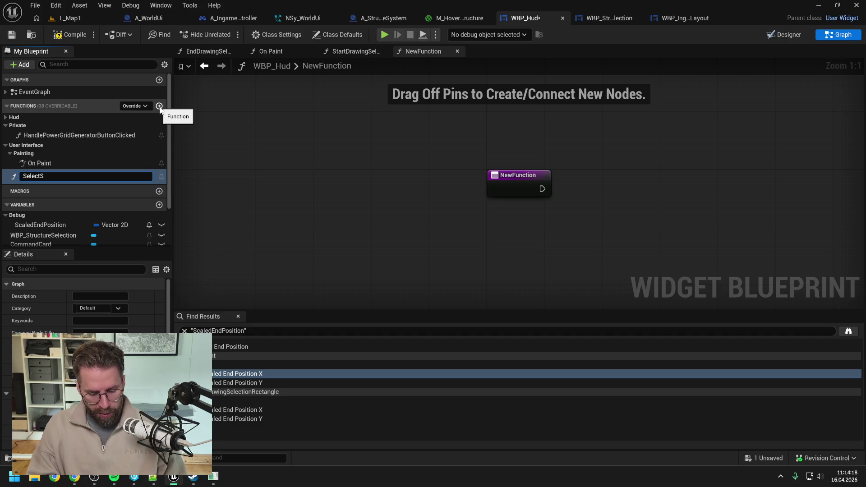
{"action": "type", "text": "uctures"}
{"action": "key", "text": "Return"}
{"action": "key", "text": "ctrl+s"}
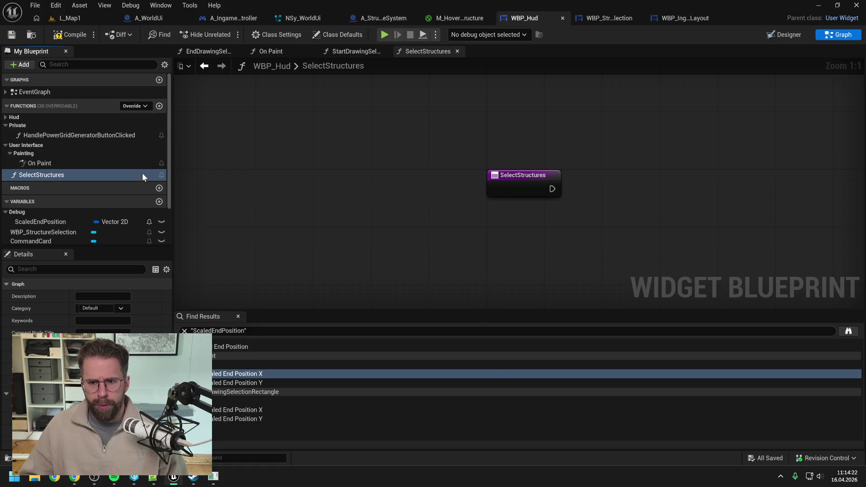
{"action": "mouse_move", "coordinate": [81, 176]}
{"action": "left_mouse_down"}
{"action": "mouse_move", "coordinate": [20, 126]}
{"action": "mouse_move", "coordinate": [39, 177]}
{"action": "mouse_move", "coordinate": [16, 119]}
{"action": "left_mouse_up"}
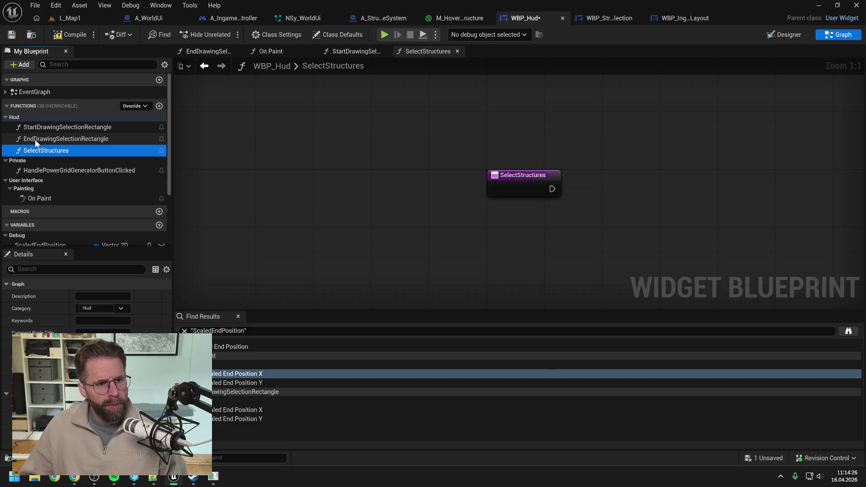
{"action": "key", "text": "ctrl+s"}
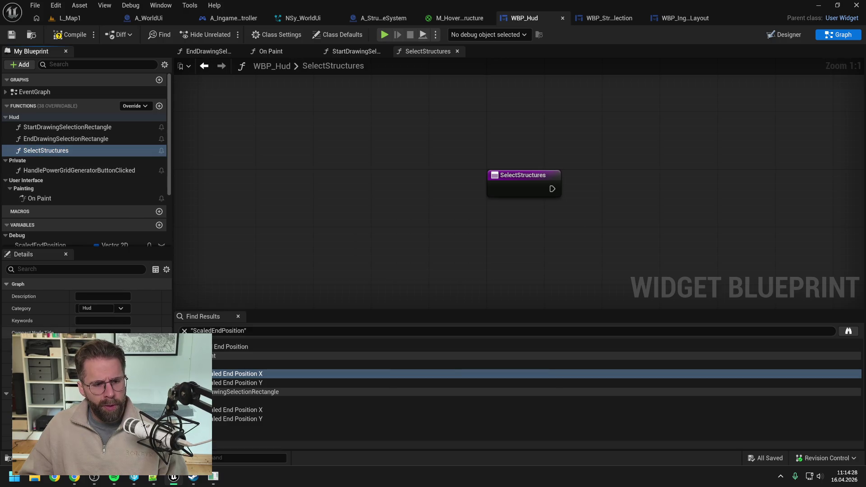
Step: Add an array input named Structure Ids to WBP_Hud's SelectStructures and compile
{"action": "scroll", "coordinate": [90, 361], "scroll_direction": "down", "scroll_amount": 3}
{"action": "left_click", "coordinate": [159, 398]}
{"action": "left_click", "coordinate": [90, 410]}
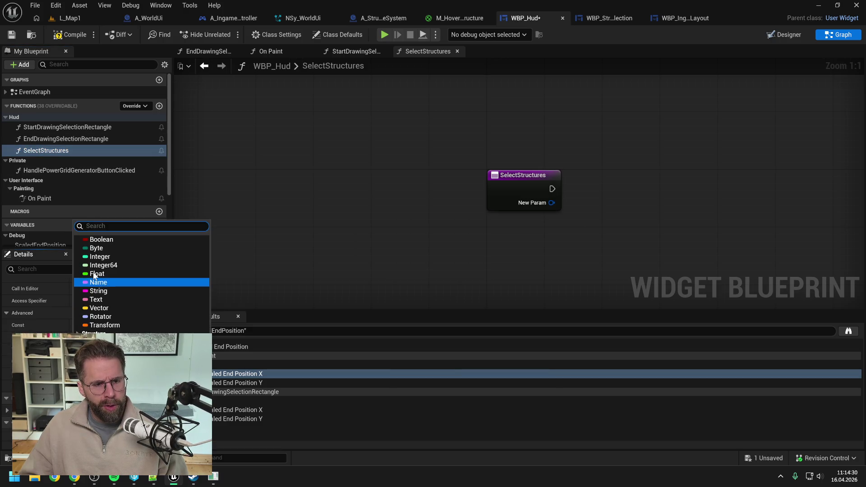
{"action": "left_click", "coordinate": [94, 274]}
{"action": "left_click", "coordinate": [118, 410]}
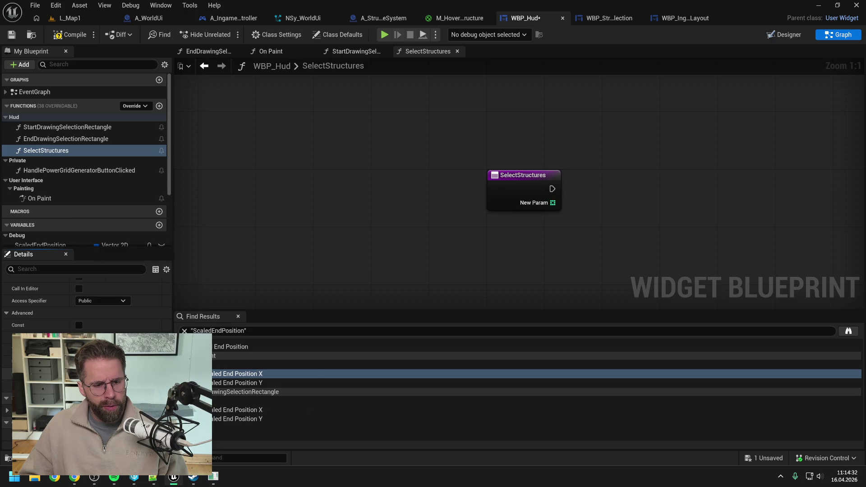
{"action": "key", "text": "ctrl+s"}
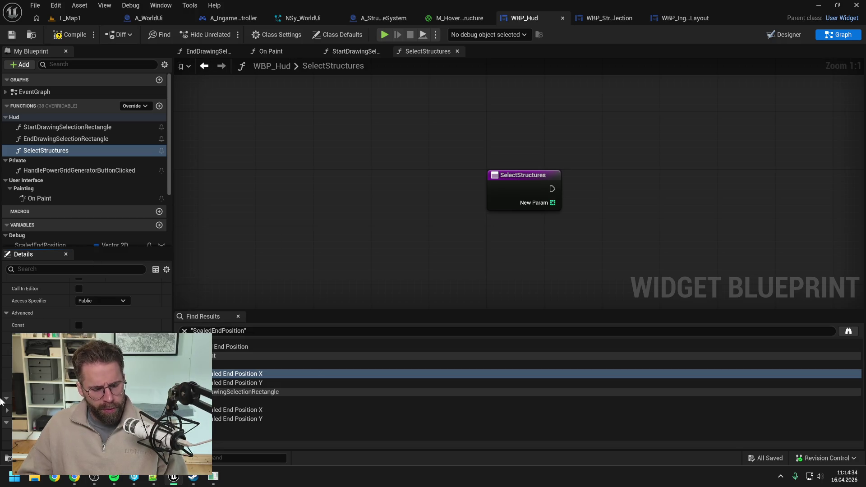
{"action": "key", "text": "Return"}
{"action": "left_click", "coordinate": [71, 33]}
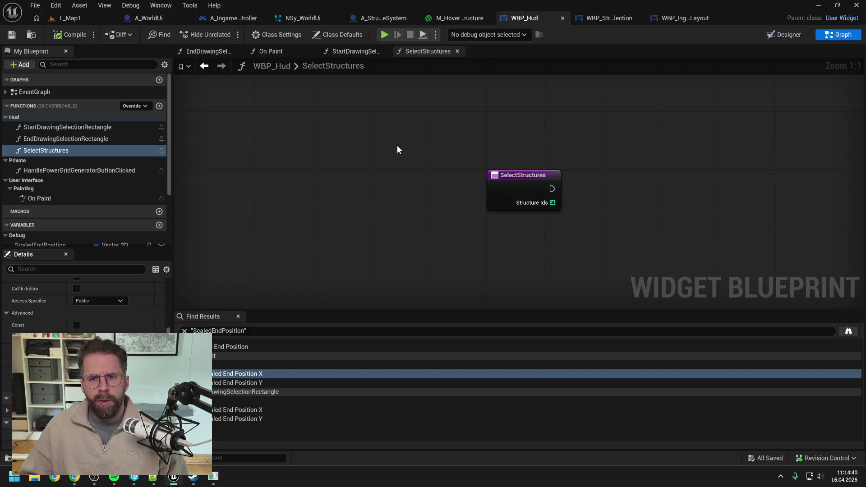
{"action": "left_click", "coordinate": [682, 18]}
{"action": "left_click_drag", "start_coordinate": [424, 165], "coordinate": [451, 185]}
Step: In WBP_IngameLayout's SelectStructures, call WBP Hud's Select Structures, passing Structure Ids
{"action": "type", "text": "select stru"}
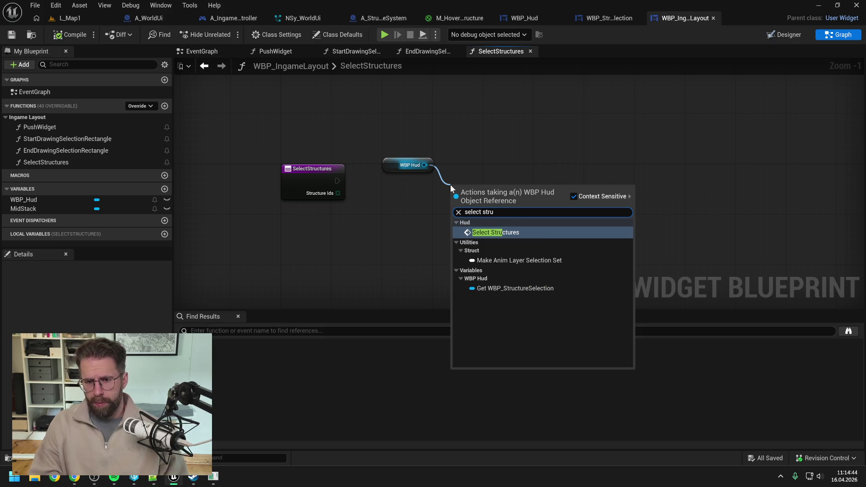
{"action": "left_click", "coordinate": [483, 232]}
{"action": "mouse_move", "coordinate": [339, 182]}
{"action": "left_mouse_down"}
{"action": "mouse_move", "coordinate": [453, 206]}
{"action": "mouse_move", "coordinate": [478, 179]}
{"action": "left_mouse_up"}
{"action": "left_click_drag", "start_coordinate": [361, 199], "coordinate": [465, 211]}
{"action": "left_click_drag", "start_coordinate": [394, 167], "coordinate": [401, 173]}
{"action": "left_click", "coordinate": [490, 171]}
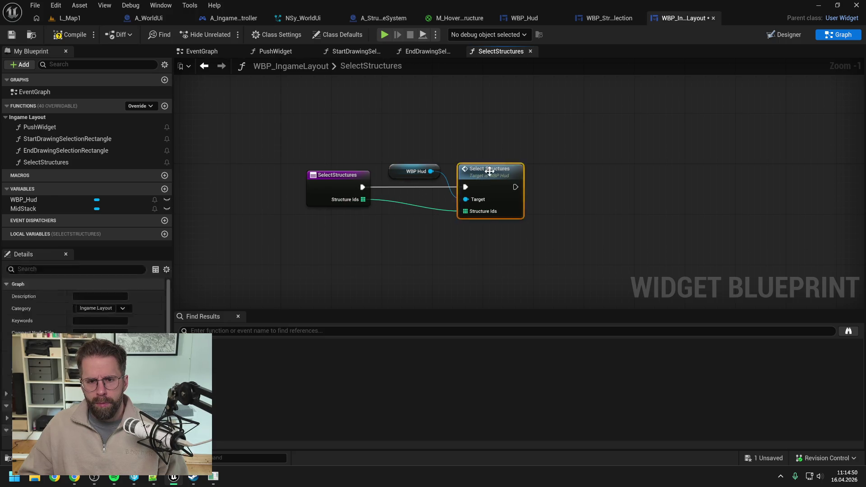
Step: Make WBP_Hud's SelectStructures call Select Structures on WBP_StructureSelection with Structure Ids, then compile
{"action": "double_click", "coordinate": [490, 172]}
{"action": "scroll", "coordinate": [118, 185], "scroll_direction": "down", "scroll_amount": 4}
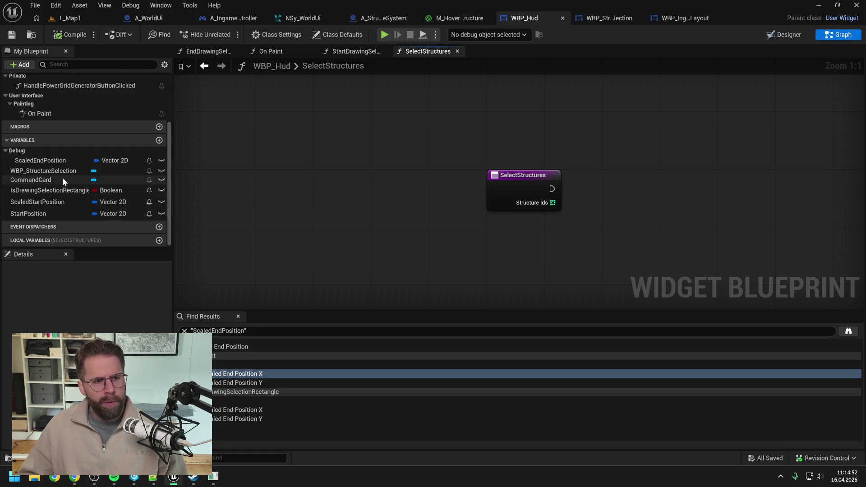
{"action": "left_click", "coordinate": [57, 171]}
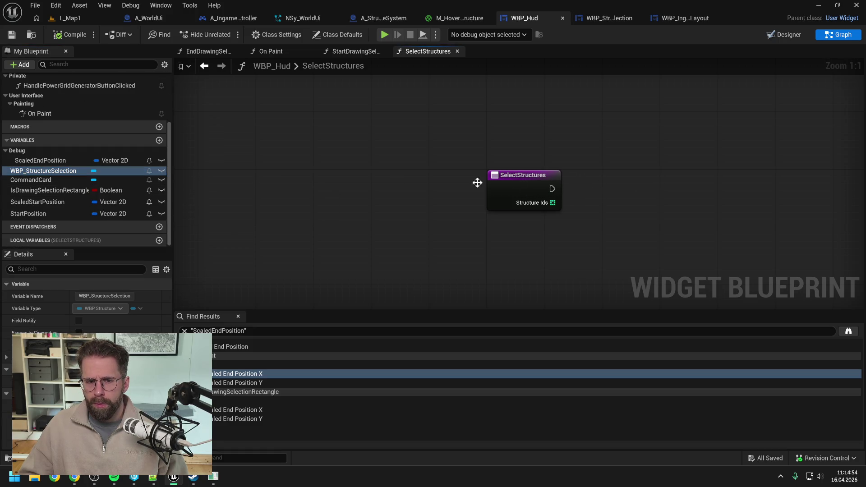
{"action": "left_click_drag", "start_coordinate": [70, 172], "coordinate": [600, 173]}
{"action": "left_click", "coordinate": [633, 193]}
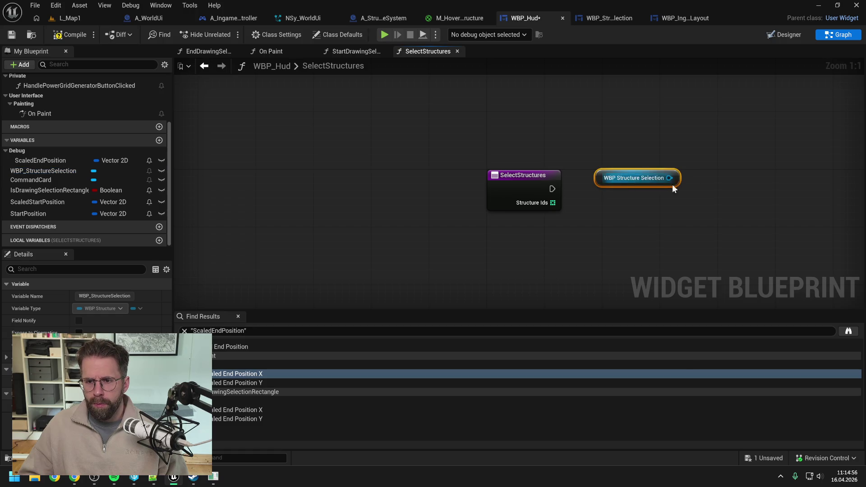
{"action": "left_click_drag", "start_coordinate": [670, 178], "coordinate": [692, 191]}
{"action": "type", "text": "select st"}
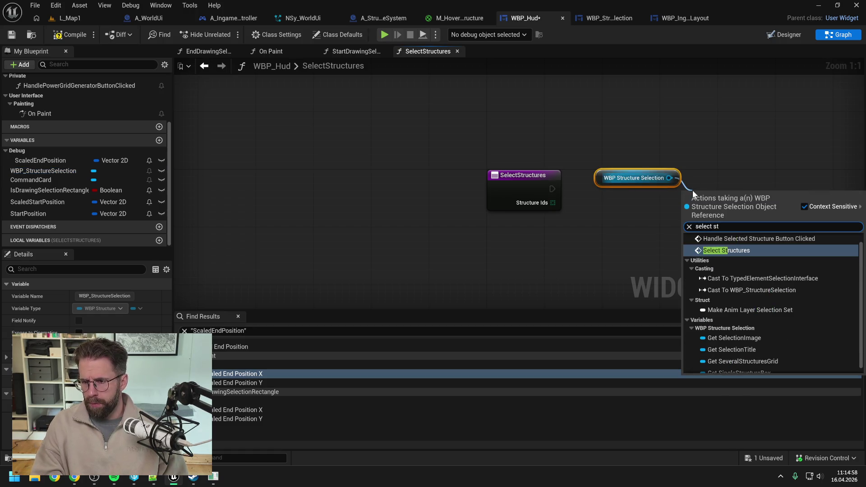
{"action": "left_click", "coordinate": [748, 251]}
{"action": "left_click_drag", "start_coordinate": [709, 215], "coordinate": [704, 213]}
{"action": "key", "text": "Escape"}
{"action": "mouse_move", "coordinate": [552, 188]}
{"action": "left_mouse_down"}
{"action": "mouse_move", "coordinate": [701, 213]}
{"action": "mouse_move", "coordinate": [722, 176]}
{"action": "mouse_move", "coordinate": [618, 213]}
{"action": "mouse_move", "coordinate": [705, 217]}
{"action": "left_mouse_up"}
{"action": "left_click", "coordinate": [635, 208]}
{"action": "left_click", "coordinate": [70, 34]}
Step: In A_IngamePlayerController, search for a Select Structures call from the Layout reference
{"action": "left_click", "coordinate": [222, 18]}
{"action": "left_click", "coordinate": [467, 181]}
{"action": "left_click_drag", "start_coordinate": [394, 188], "coordinate": [435, 192]}
{"action": "type", "text": "sel"}
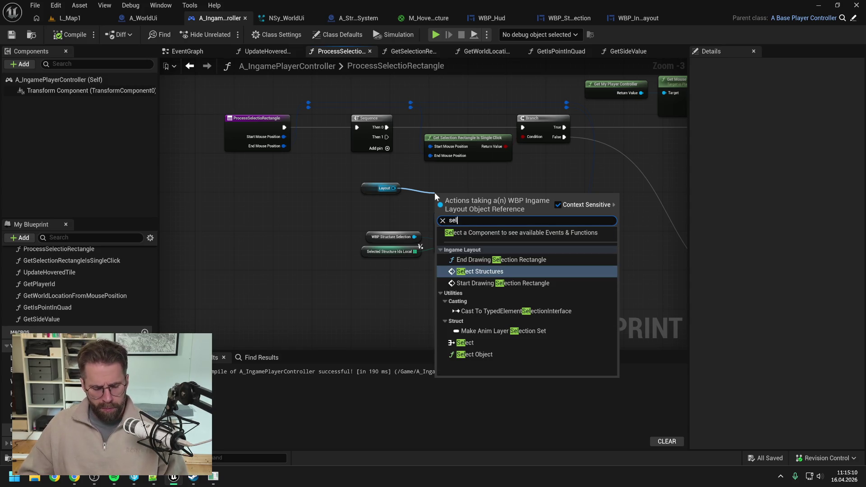
{"action": "type", "text": " str"}
Step: Replace the old Select Structures call with Layout's Select Structures, driven by Sequence Then 1, and compile
{"action": "left_click", "coordinate": [491, 243]}
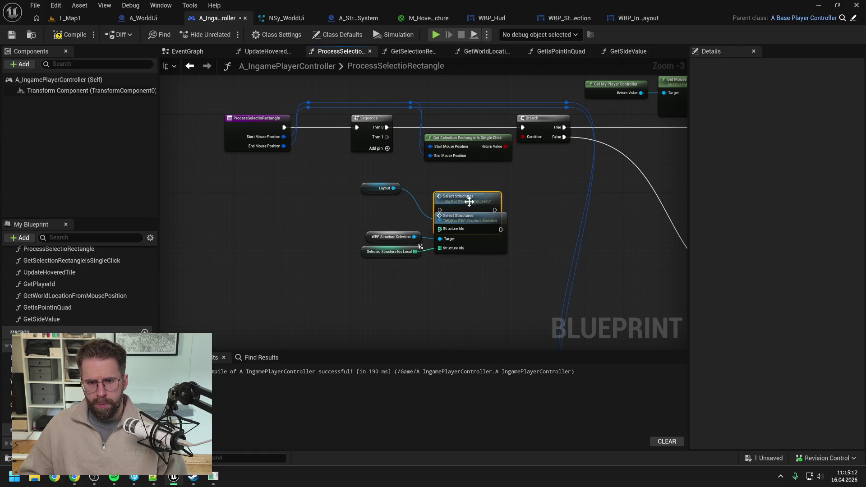
{"action": "left_click_drag", "start_coordinate": [469, 202], "coordinate": [458, 177]}
{"action": "left_click_drag", "start_coordinate": [387, 137], "coordinate": [431, 185]}
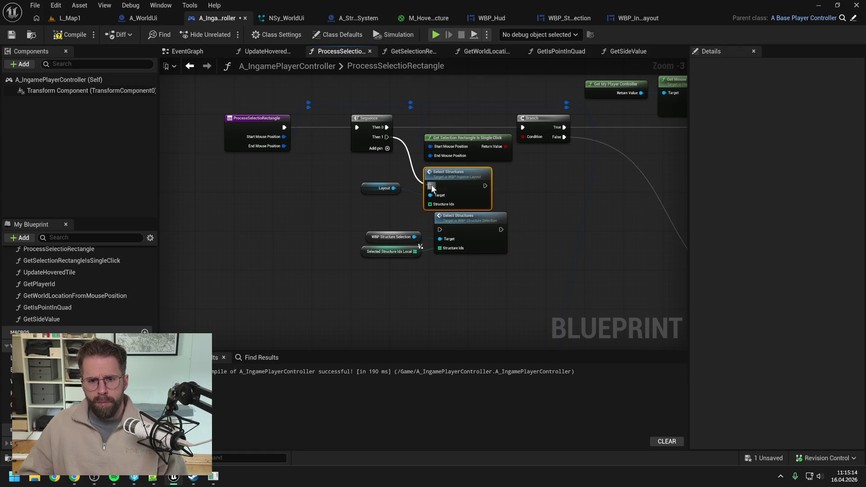
{"action": "left_click_drag", "start_coordinate": [509, 278], "coordinate": [401, 240]}
{"action": "key", "text": "Delete"}
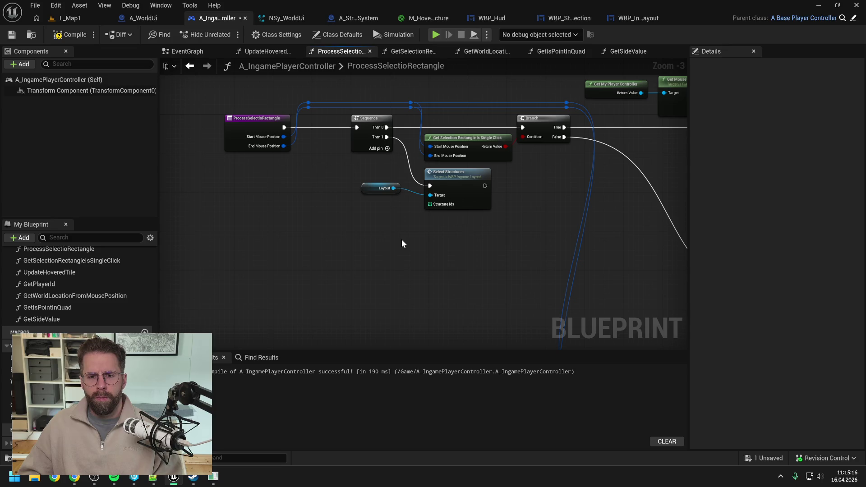
{"action": "left_click", "coordinate": [70, 35]}
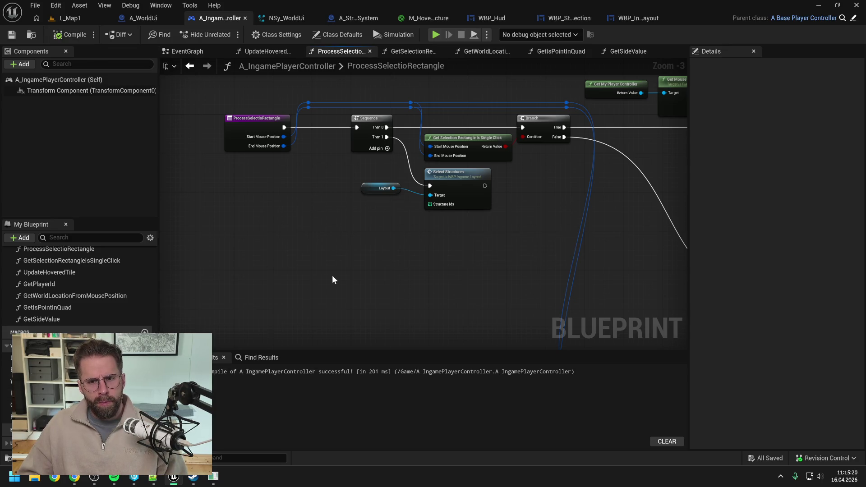
Step: Feed a Selected Structure Ids Local getter into the new call, recompile, and show the L_Map1 level
{"action": "scroll", "coordinate": [5, 382], "scroll_direction": "down", "scroll_amount": 1}
{"action": "mouse_move", "coordinate": [7, 432]}
{"action": "left_mouse_down"}
{"action": "mouse_move", "coordinate": [379, 212]}
{"action": "mouse_move", "coordinate": [391, 224]}
{"action": "mouse_move", "coordinate": [377, 212]}
{"action": "mouse_move", "coordinate": [430, 204]}
{"action": "left_mouse_up"}
{"action": "left_click", "coordinate": [391, 221]}
{"action": "left_click", "coordinate": [70, 35]}
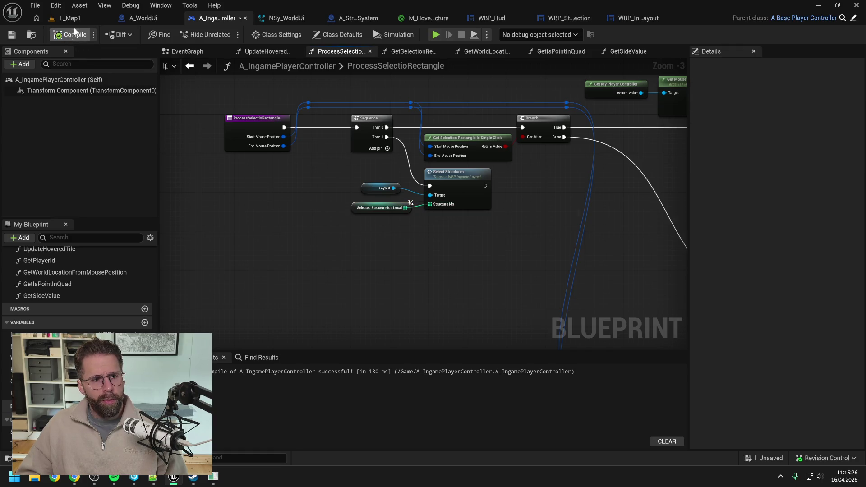
{"action": "left_click", "coordinate": [75, 18]}
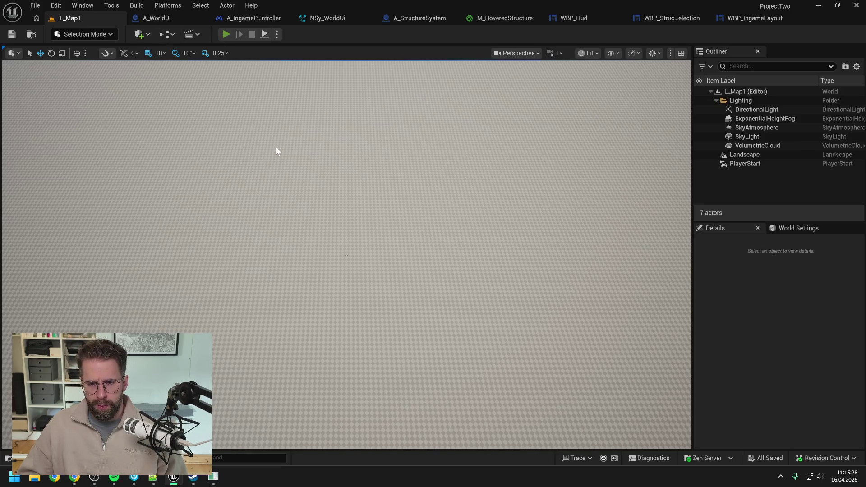
Step: Start a play-in-editor session and place three small towers in building mode
{"action": "key", "text": "alt+p"}
{"action": "mouse_move", "coordinate": [304, 218]}
{"action": "left_mouse_down"}
{"action": "mouse_move", "coordinate": [267, 202]}
{"action": "mouse_move", "coordinate": [276, 233]}
{"action": "mouse_move", "coordinate": [400, 289]}
{"action": "mouse_move", "coordinate": [538, 376]}
{"action": "left_mouse_up"}
{"action": "left_click", "coordinate": [425, 406]}
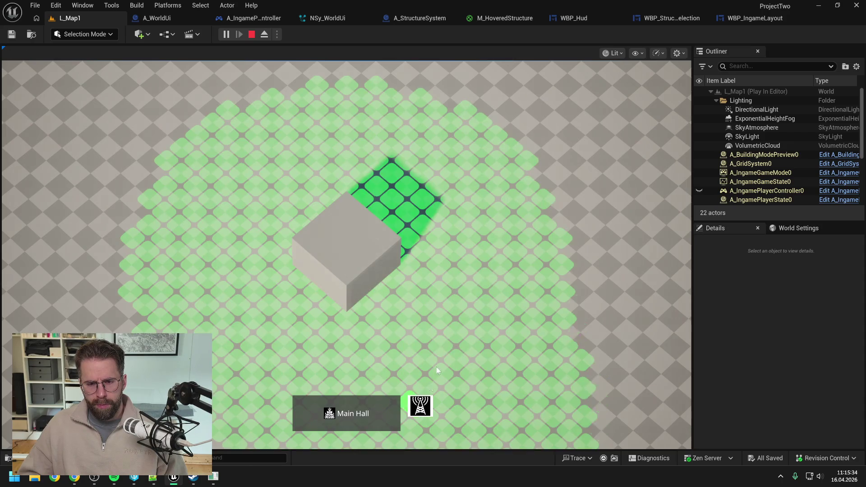
{"action": "left_click", "coordinate": [502, 236]}
{"action": "left_click", "coordinate": [434, 132]}
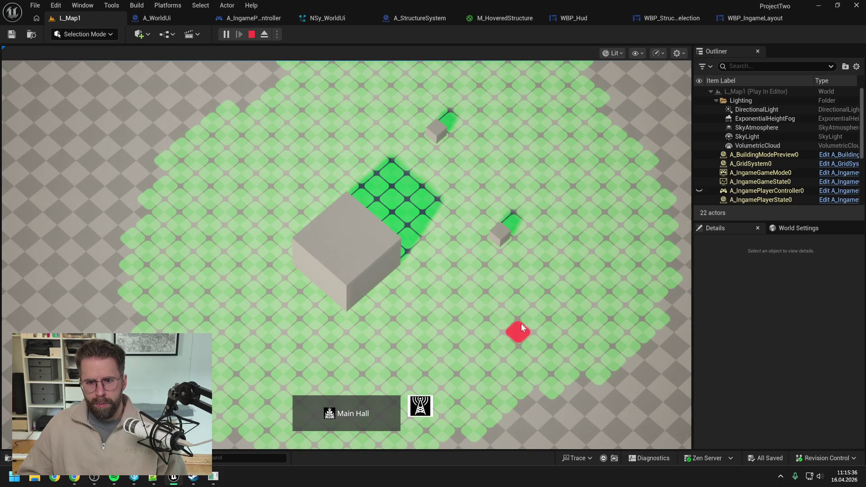
{"action": "left_click", "coordinate": [448, 369]}
{"action": "right_click", "coordinate": [504, 350]}
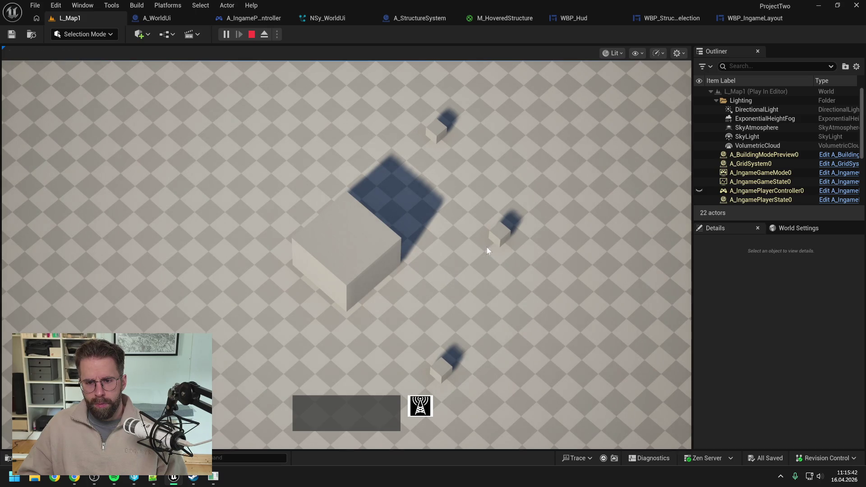
Step: Box-select the towers, the generator, the lower cube and all structures to test selection, then stop playing
{"action": "left_click_drag", "start_coordinate": [434, 204], "coordinate": [570, 404]}
{"action": "left_click_drag", "start_coordinate": [400, 113], "coordinate": [501, 165]}
{"action": "left_click_drag", "start_coordinate": [568, 278], "coordinate": [240, 92]}
{"action": "left_click_drag", "start_coordinate": [459, 322], "coordinate": [410, 382]}
{"action": "left_click_drag", "start_coordinate": [201, 211], "coordinate": [610, 424]}
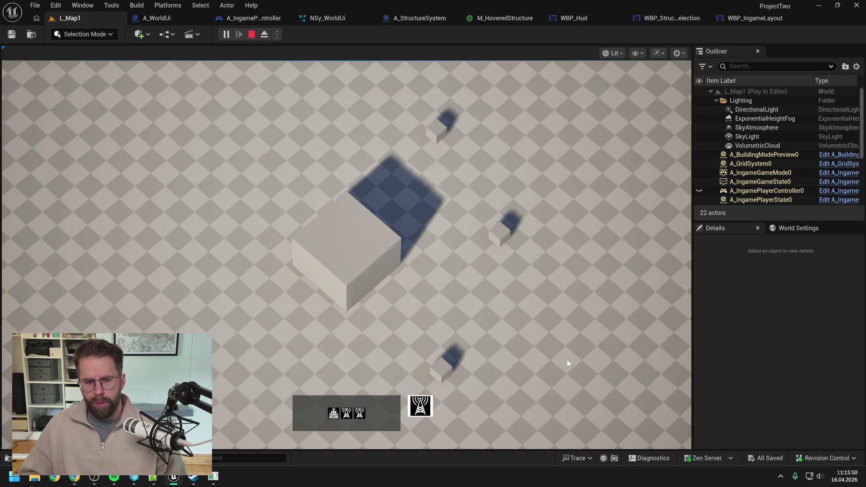
{"action": "key", "text": "Escape"}
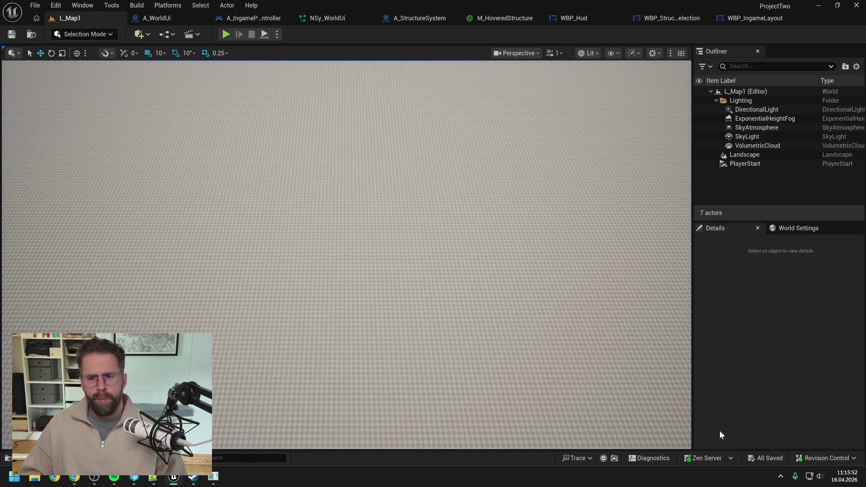
{"action": "left_click", "coordinate": [816, 459]}
Step: Submit the default changelist's three assets with a refactoring description about the HUD only drawing the selection rectangle
{"action": "left_click", "coordinate": [784, 415]}
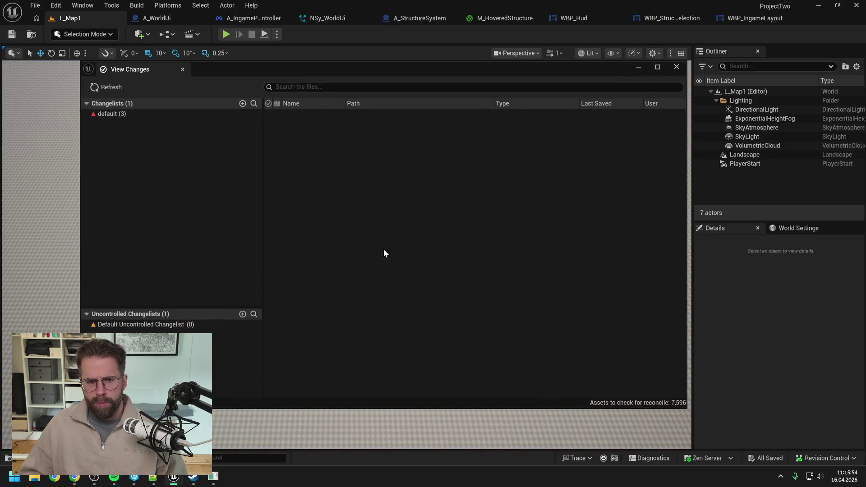
{"action": "left_click", "coordinate": [125, 115]}
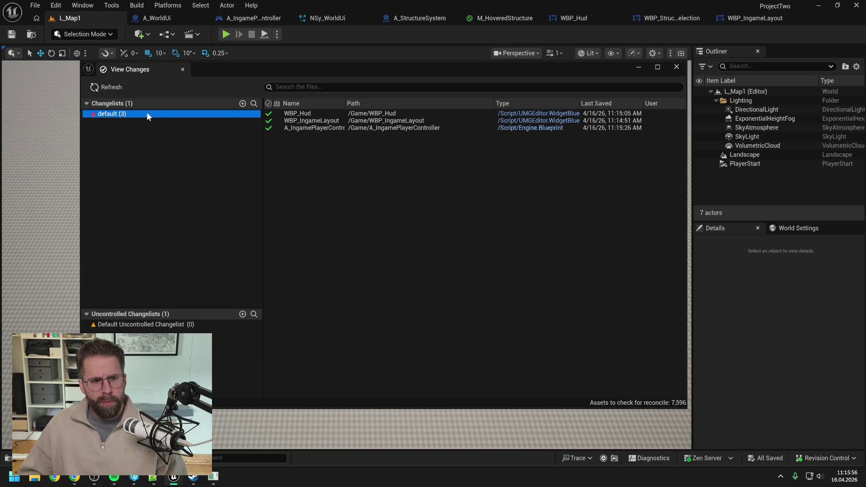
{"action": "right_click", "coordinate": [147, 113]}
{"action": "left_click", "coordinate": [181, 123]}
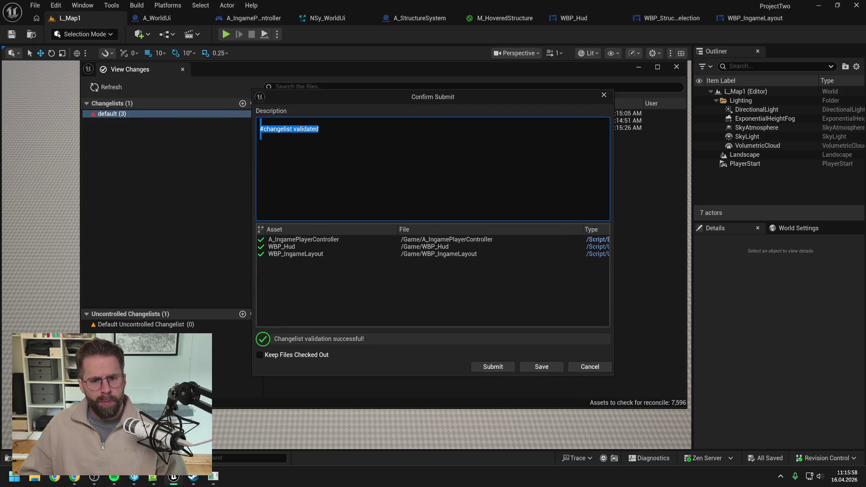
{"action": "type", "text": "Refactoring:"}
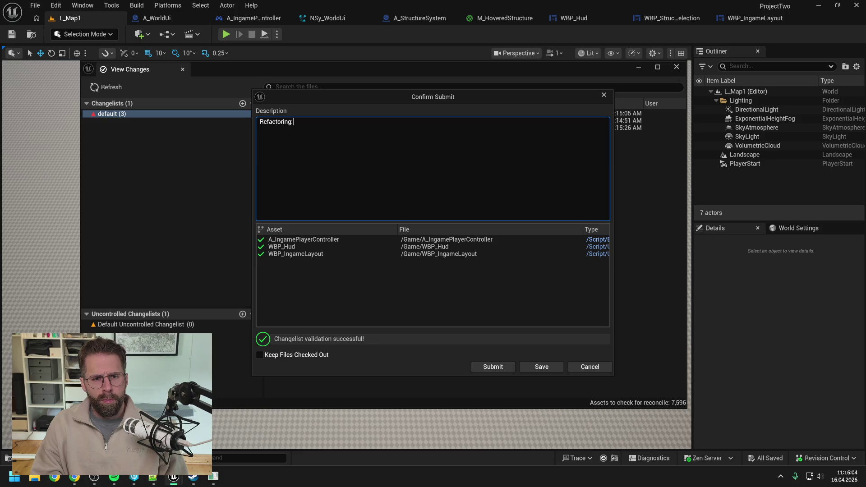
{"action": "type", "text": " Hud now only draw"}
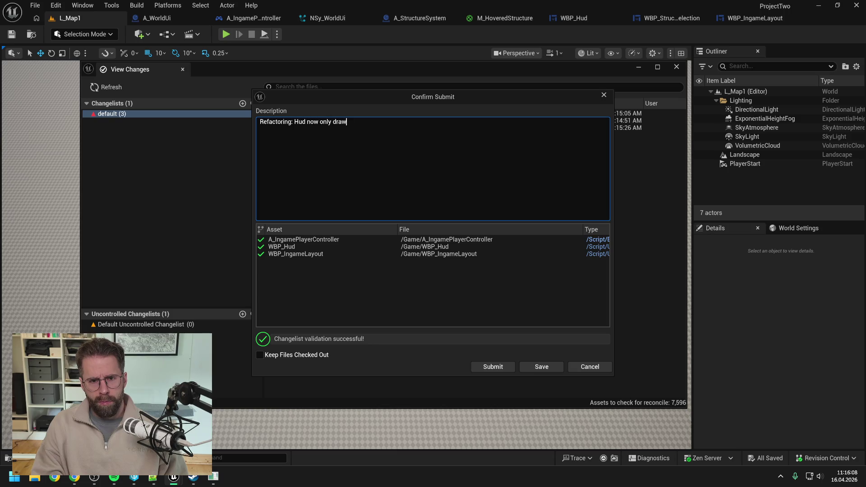
{"action": "type", "text": "s the SelectionRectangle"}
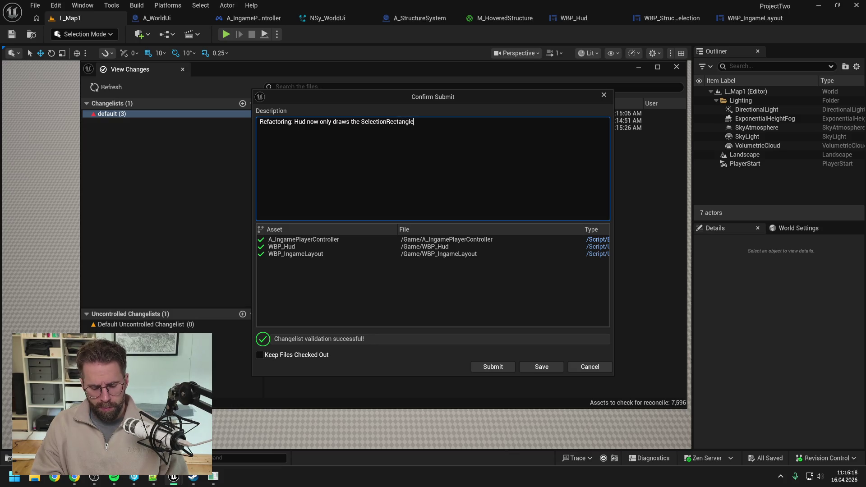
{"action": "type", "text": " - IngamePla"}
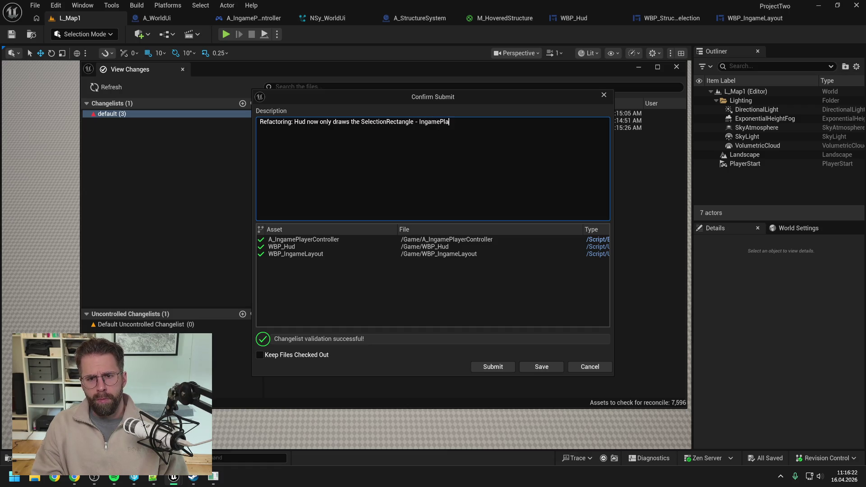
{"action": "type", "text": "ler handles"}
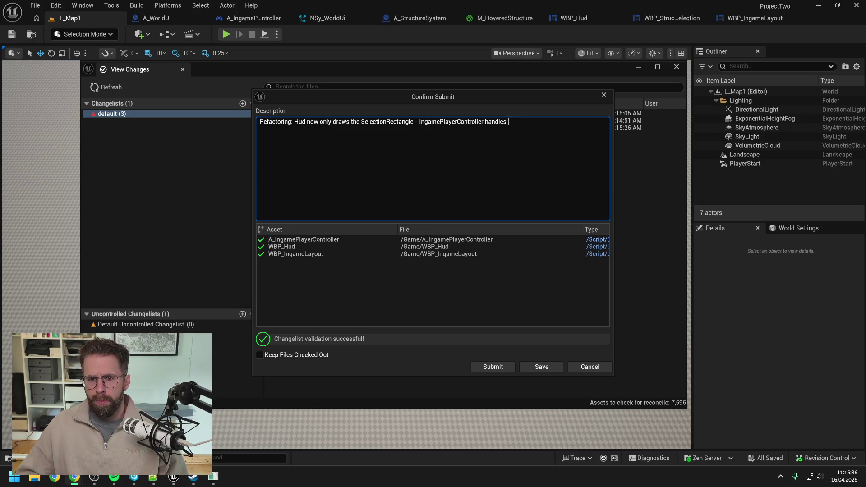
{"action": "type", "text": "results"}
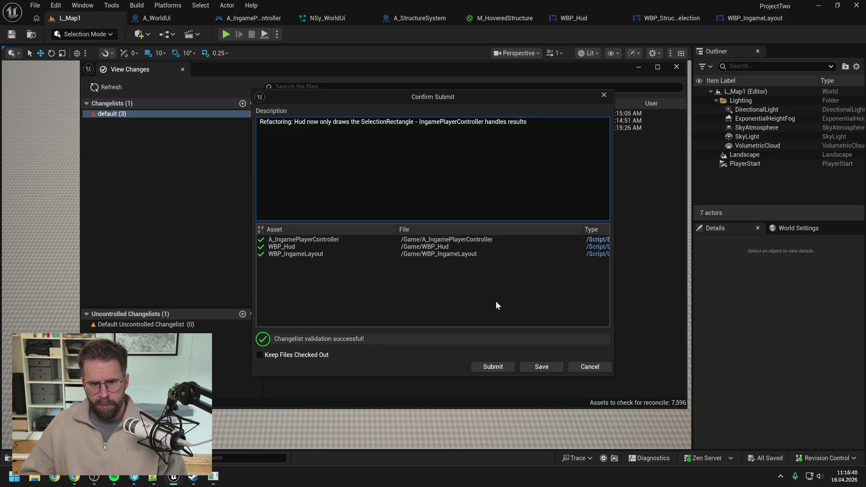
{"action": "left_click", "coordinate": [494, 367]}
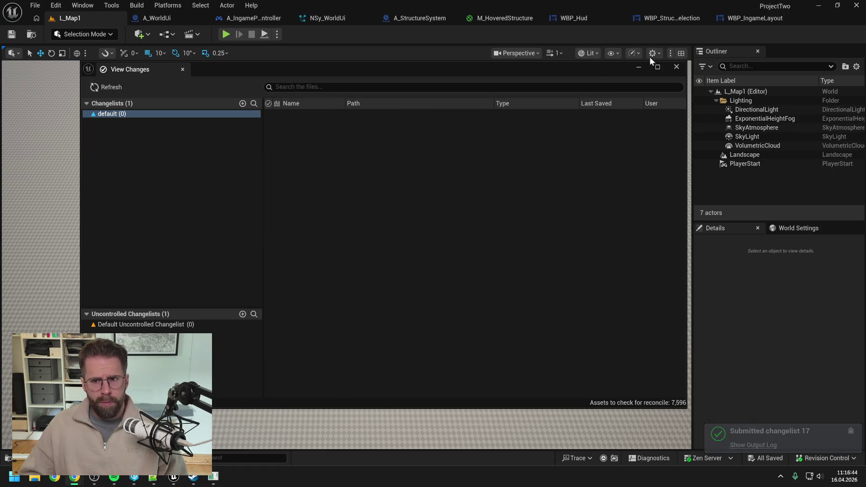
{"action": "left_click", "coordinate": [678, 66]}
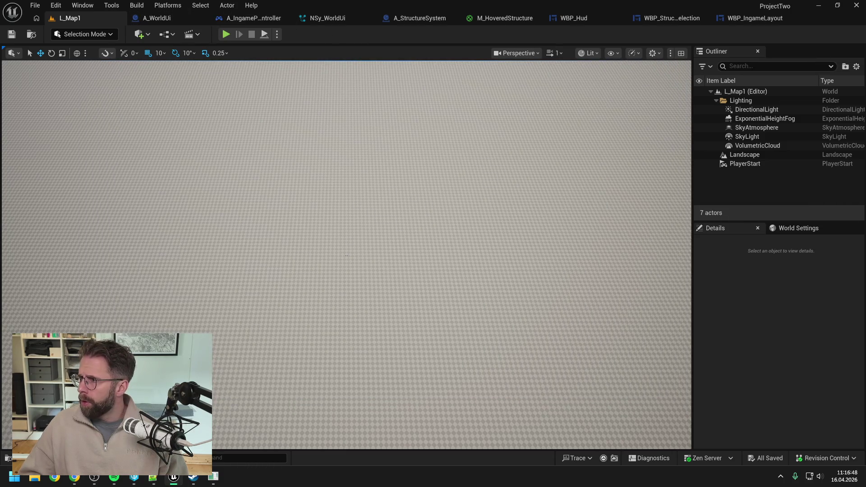
Step: Review the ShowStructureDecal graph in A_WorldUi, then go back to A_IngamePlayerController's ProcessSelectioRectangle graph
{"action": "left_click", "coordinate": [511, 36]}
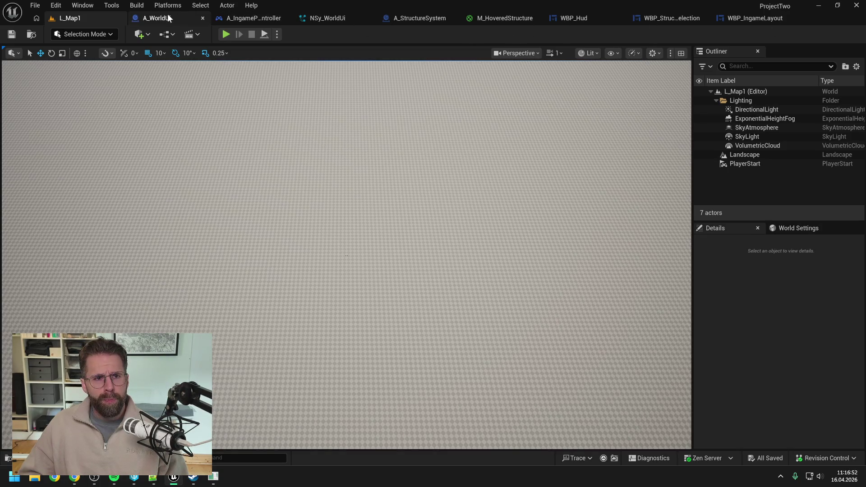
{"action": "left_click", "coordinate": [162, 18]}
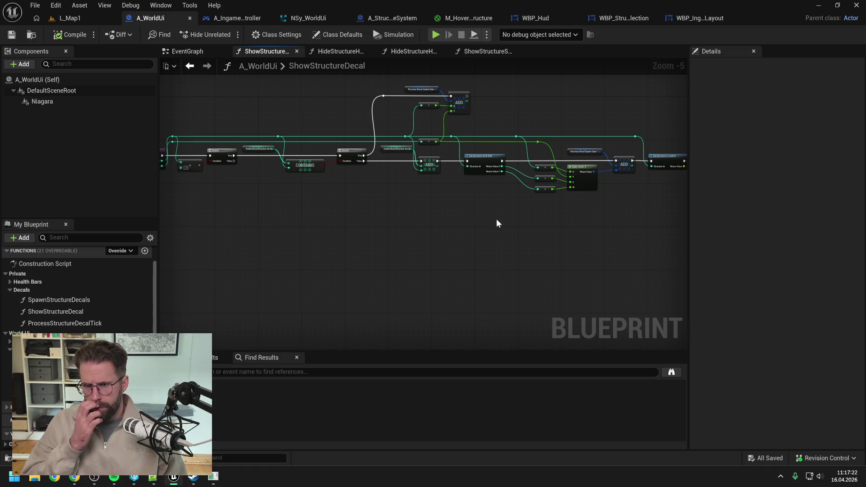
{"action": "left_click_drag", "start_coordinate": [496, 224], "coordinate": [448, 215]}
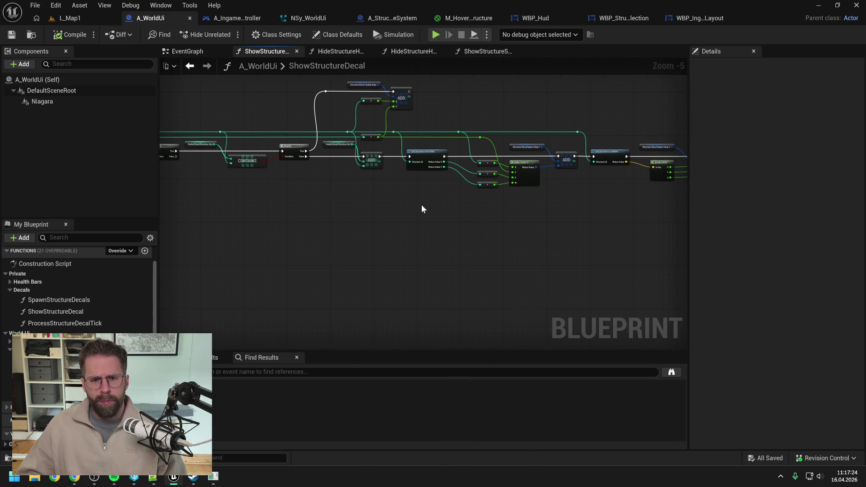
{"action": "left_click", "coordinate": [222, 19]}
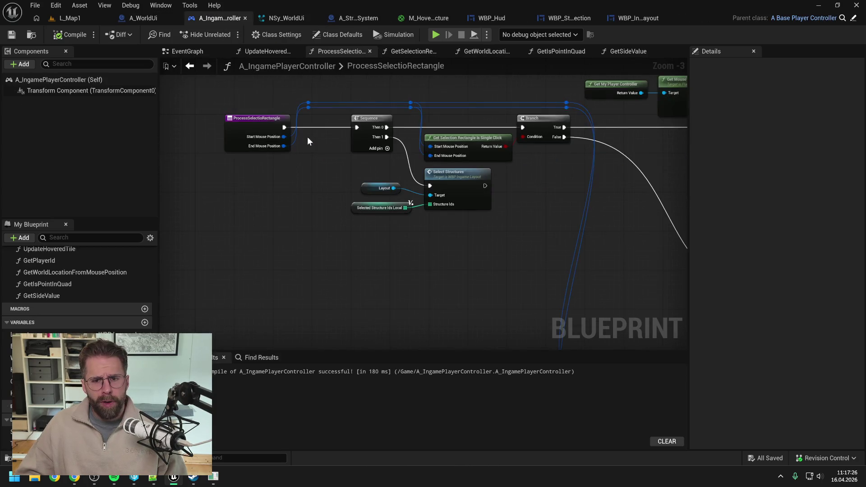
Step: Check out the controller and add a World Ui getter calling Show Structure Selected Decal below Select Structures
{"action": "left_click_drag", "start_coordinate": [439, 177], "coordinate": [478, 186]}
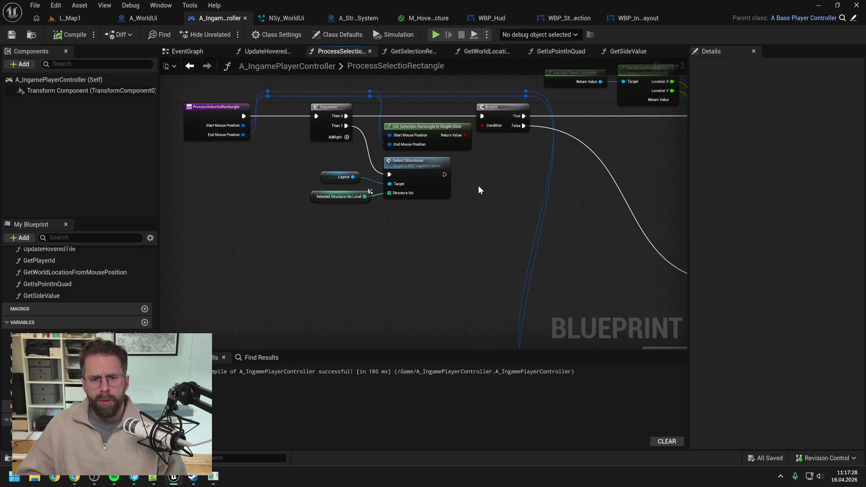
{"action": "scroll", "coordinate": [474, 183], "scroll_direction": "down", "scroll_amount": 1}
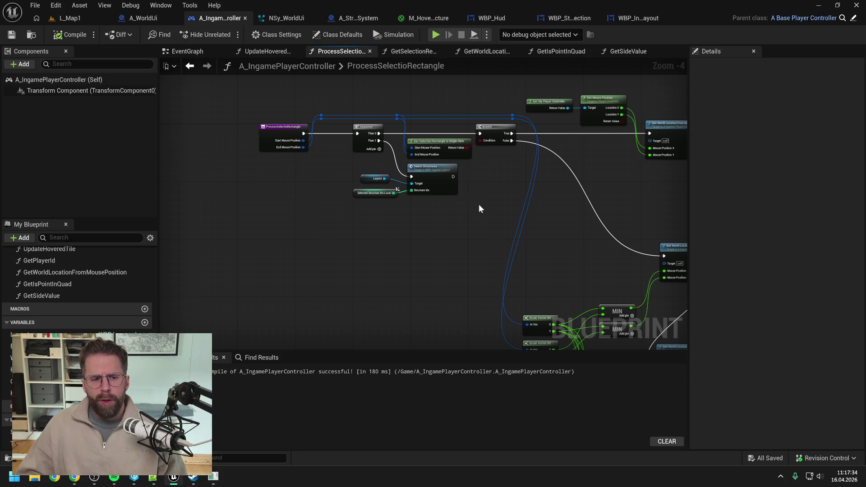
{"action": "scroll", "coordinate": [114, 275], "scroll_direction": "up", "scroll_amount": 3}
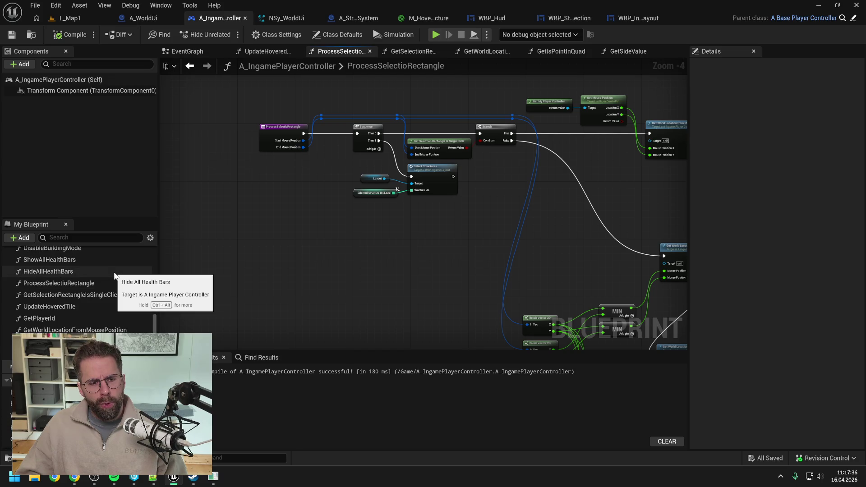
{"action": "left_click_drag", "start_coordinate": [27, 415], "coordinate": [360, 219]}
{"action": "left_click", "coordinate": [379, 235]}
{"action": "scroll", "coordinate": [428, 211], "scroll_direction": "up", "scroll_amount": 2}
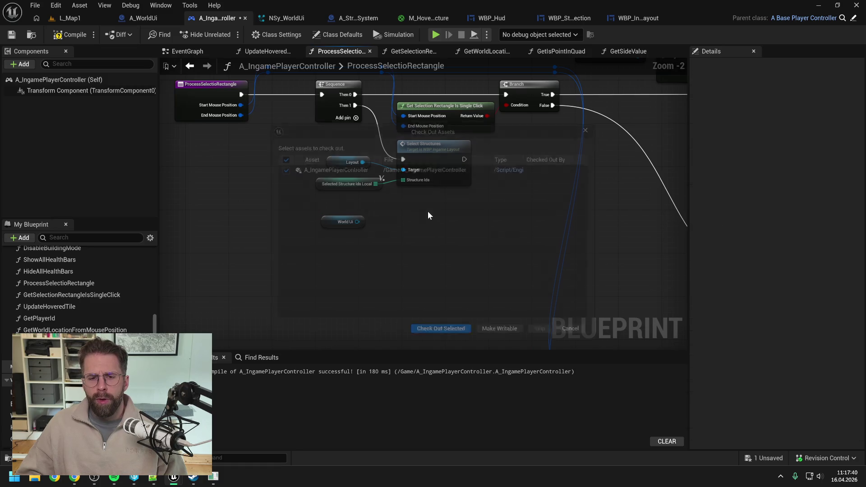
{"action": "left_click", "coordinate": [421, 338]}
{"action": "left_click_drag", "start_coordinate": [358, 222], "coordinate": [395, 236]}
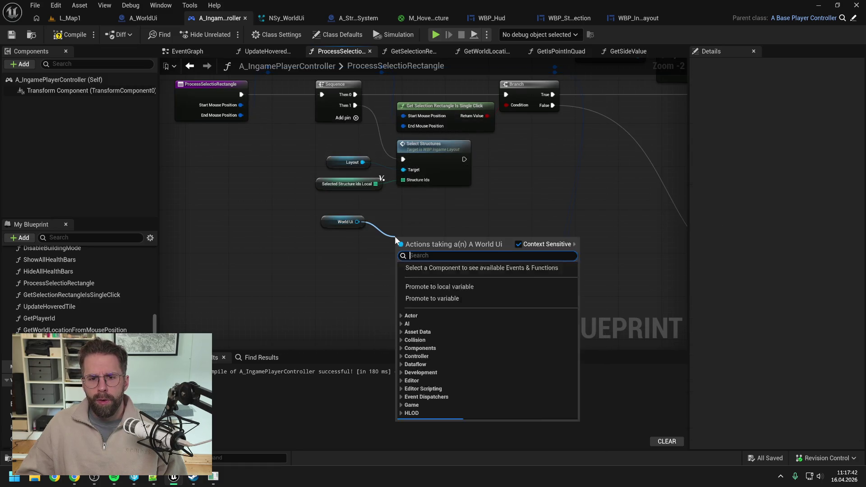
{"action": "type", "text": "sele"}
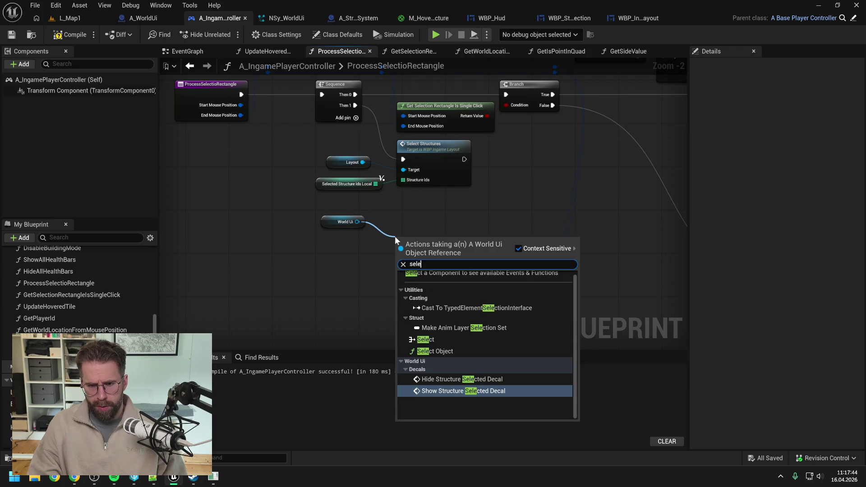
{"action": "left_click", "coordinate": [466, 392]}
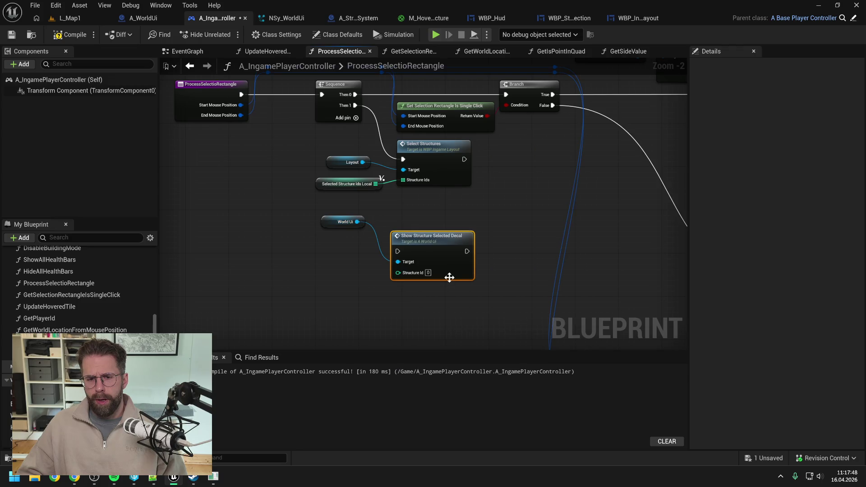
{"action": "left_click_drag", "start_coordinate": [442, 273], "coordinate": [440, 220]}
Step: Duplicate Selected Structure Ids Local and add a For Each Loop over the copied array
{"action": "left_click", "coordinate": [350, 251]}
{"action": "left_click", "coordinate": [354, 185]}
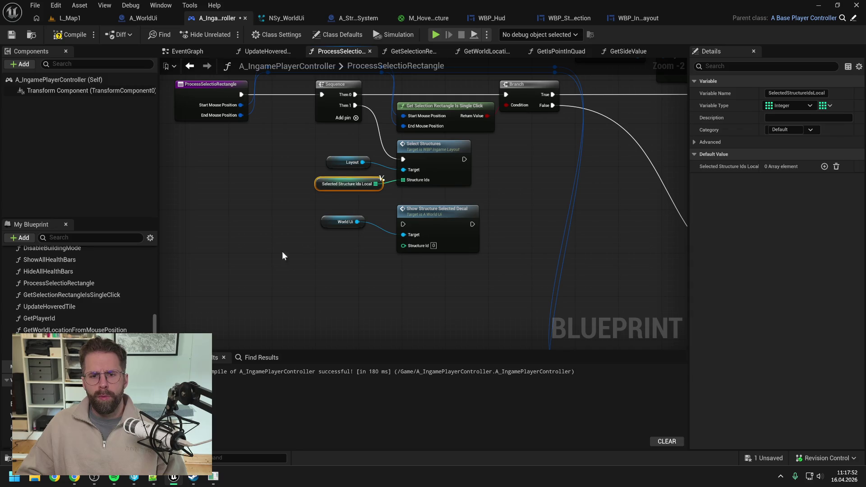
{"action": "key", "text": "ctrl+c"}
{"action": "key", "text": "ctrl+v"}
{"action": "left_click_drag", "start_coordinate": [337, 265], "coordinate": [353, 277]}
{"action": "type", "text": "forea"}
{"action": "key", "text": "Return"}
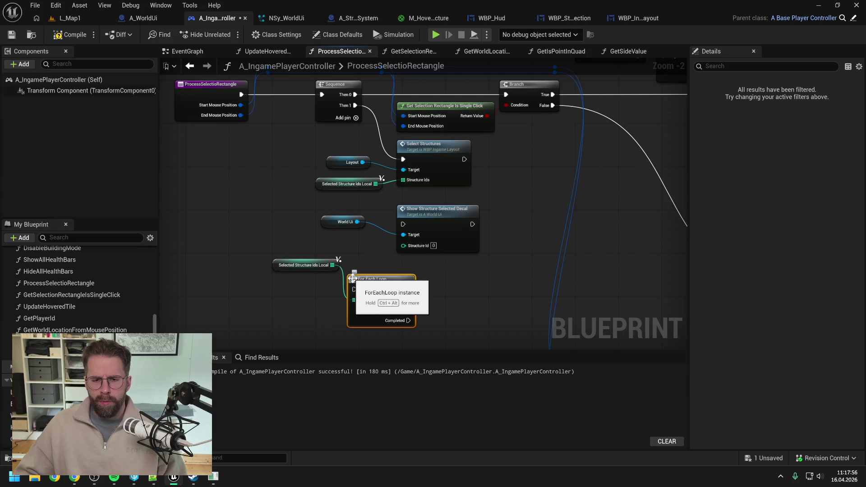
{"action": "scroll", "coordinate": [363, 255], "scroll_direction": "down", "scroll_amount": 2}
{"action": "left_click", "coordinate": [363, 256]}
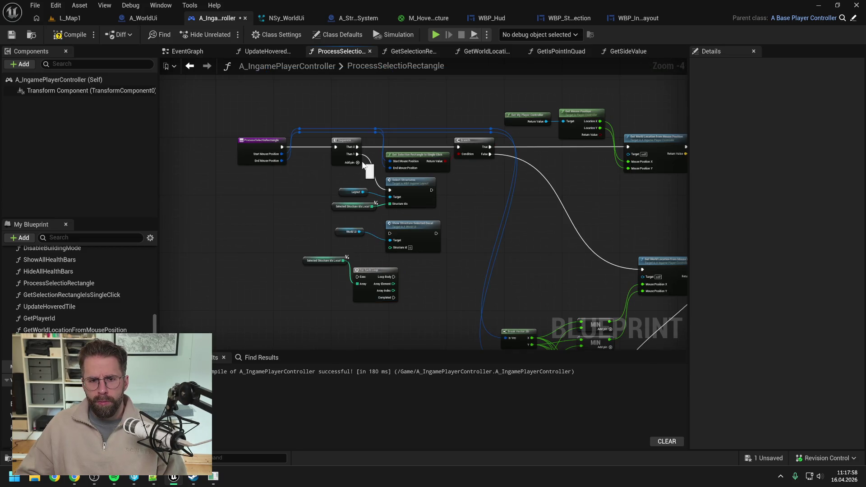
Step: Add a Then 2 output on Sequence and have the loop call the decal with each element as Structure Id
{"action": "left_click", "coordinate": [357, 162]}
{"action": "left_click_drag", "start_coordinate": [358, 162], "coordinate": [391, 234]}
{"action": "left_click", "coordinate": [356, 162]}
{"action": "mouse_move", "coordinate": [358, 162]}
{"action": "left_mouse_down"}
{"action": "mouse_move", "coordinate": [360, 277]}
{"action": "mouse_move", "coordinate": [378, 280]}
{"action": "mouse_move", "coordinate": [390, 234]}
{"action": "left_mouse_up"}
{"action": "mouse_move", "coordinate": [394, 284]}
{"action": "left_mouse_down"}
{"action": "mouse_move", "coordinate": [401, 290]}
{"action": "mouse_move", "coordinate": [390, 247]}
{"action": "left_mouse_up"}
{"action": "left_click", "coordinate": [443, 261]}
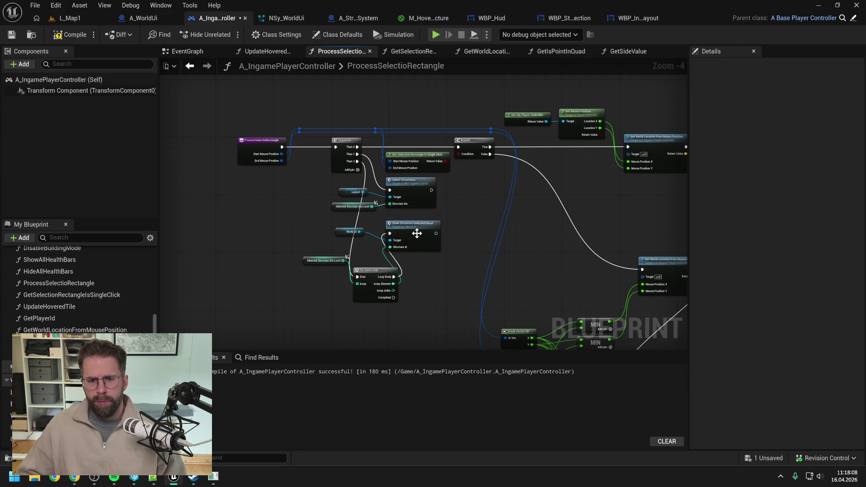
Step: Arrange the For Each Loop, World Ui, decal call and Selected Structure Ids Local nodes into a tidy row
{"action": "scroll", "coordinate": [350, 189], "scroll_direction": "down", "scroll_amount": 3}
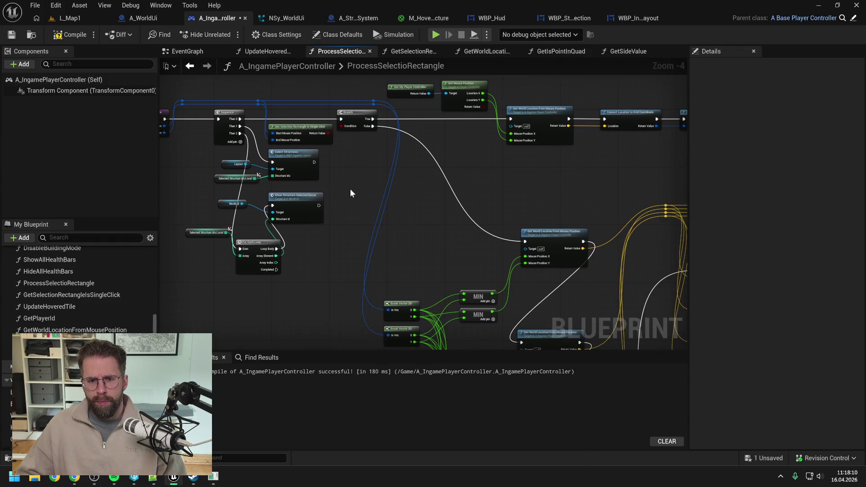
{"action": "scroll", "coordinate": [352, 191], "scroll_direction": "up", "scroll_amount": 3}
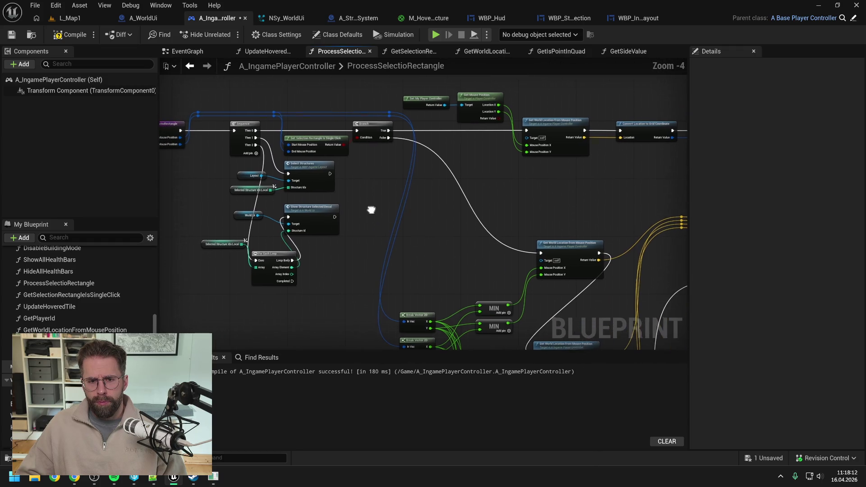
{"action": "left_click_drag", "start_coordinate": [322, 211], "coordinate": [372, 208]}
{"action": "mouse_move", "coordinate": [282, 266]}
{"action": "left_mouse_down"}
{"action": "mouse_move", "coordinate": [307, 217]}
{"action": "mouse_move", "coordinate": [360, 207]}
{"action": "left_mouse_up"}
{"action": "left_click_drag", "start_coordinate": [243, 214], "coordinate": [313, 199]}
{"action": "left_click_drag", "start_coordinate": [369, 204], "coordinate": [398, 204]}
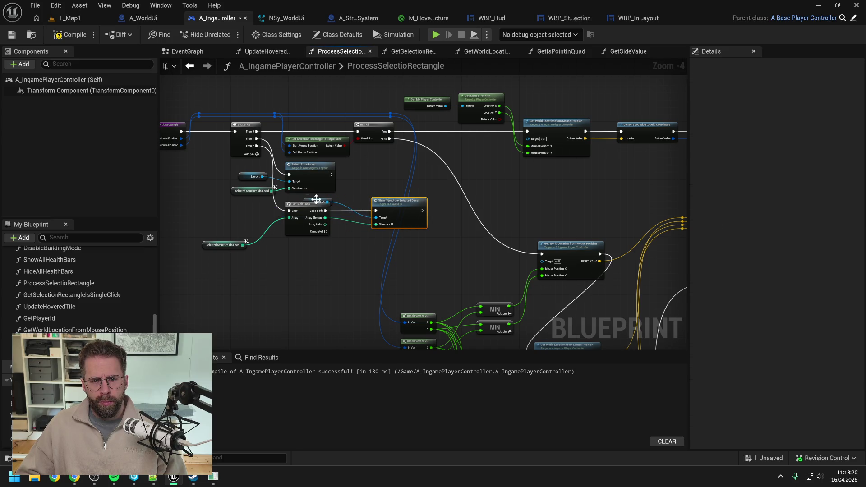
{"action": "left_click_drag", "start_coordinate": [318, 202], "coordinate": [349, 202]}
{"action": "left_click", "coordinate": [338, 243]}
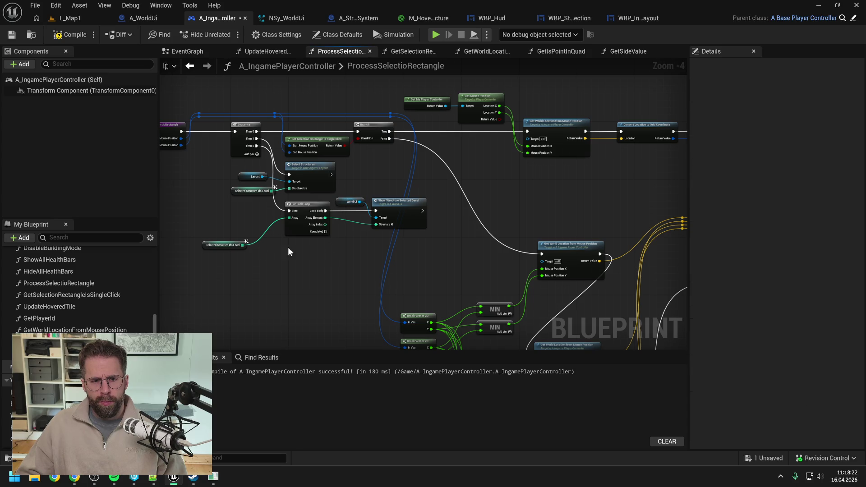
{"action": "left_click_drag", "start_coordinate": [231, 249], "coordinate": [259, 231]}
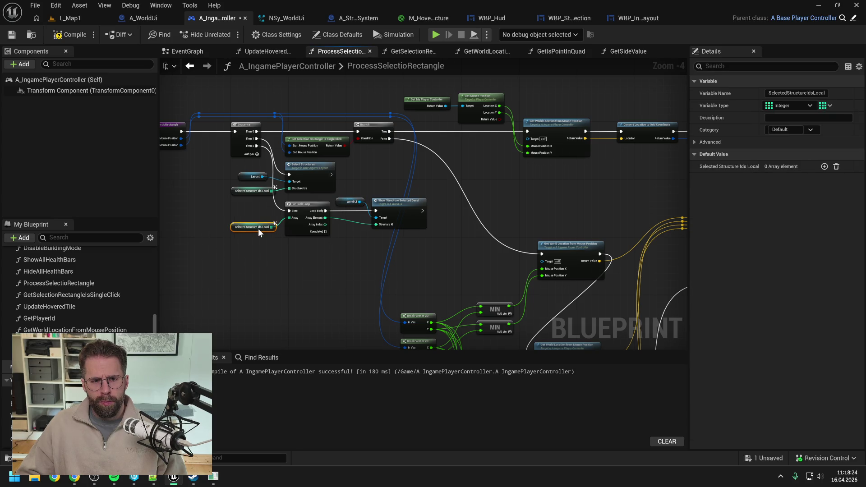
{"action": "left_click", "coordinate": [286, 258]}
Step: Compile and save the player controller blueprint, survey the graph, and recompile
{"action": "left_click", "coordinate": [68, 36]}
{"action": "scroll", "coordinate": [426, 242], "scroll_direction": "down", "scroll_amount": 2}
{"action": "mouse_move", "coordinate": [426, 243]}
{"action": "left_mouse_down"}
{"action": "mouse_move", "coordinate": [367, 150]}
{"action": "mouse_move", "coordinate": [302, 169]}
{"action": "mouse_move", "coordinate": [211, 167]}
{"action": "left_mouse_up"}
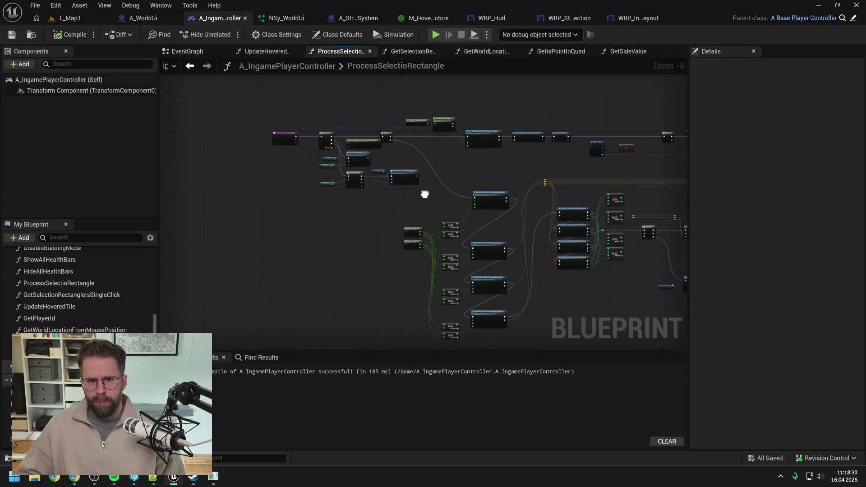
{"action": "scroll", "coordinate": [426, 193], "scroll_direction": "up", "scroll_amount": 4}
{"action": "left_click_drag", "start_coordinate": [330, 256], "coordinate": [400, 256]}
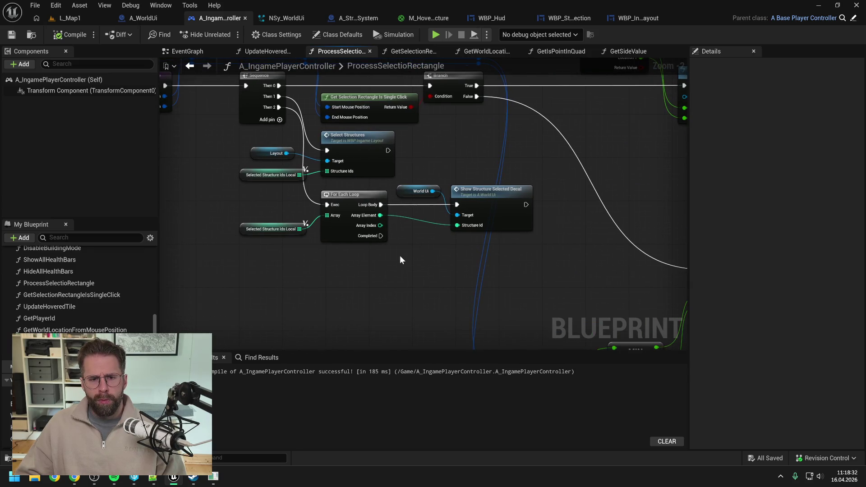
{"action": "left_click", "coordinate": [68, 34]}
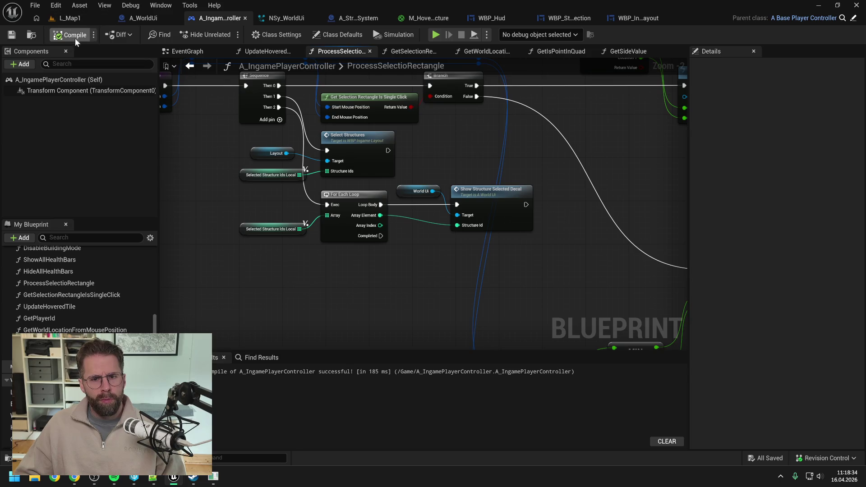
Step: Start a play session and place two small structure blocks in building mode
{"action": "left_click", "coordinate": [81, 17]}
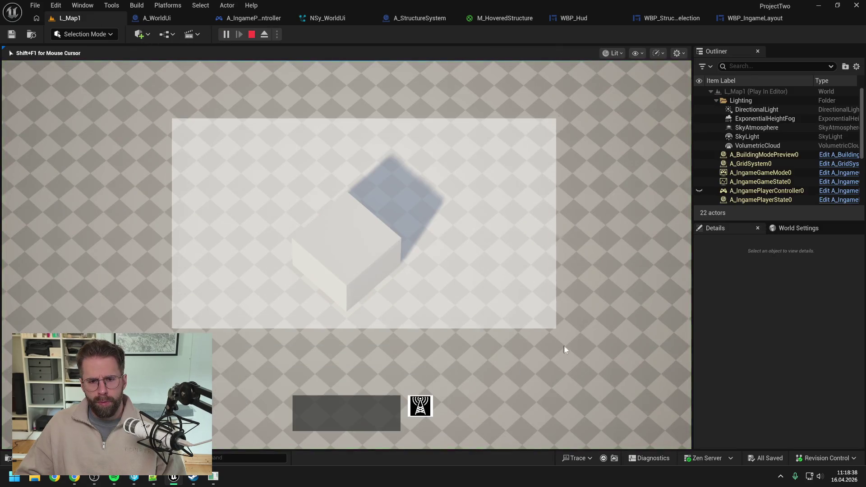
{"action": "scroll", "coordinate": [542, 340], "scroll_direction": "down", "scroll_amount": 2}
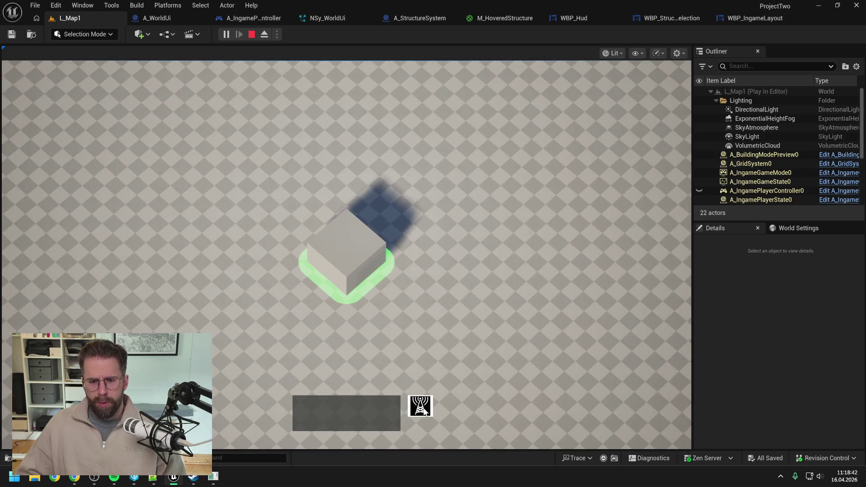
{"action": "left_click", "coordinate": [424, 410]}
{"action": "left_click", "coordinate": [444, 181]}
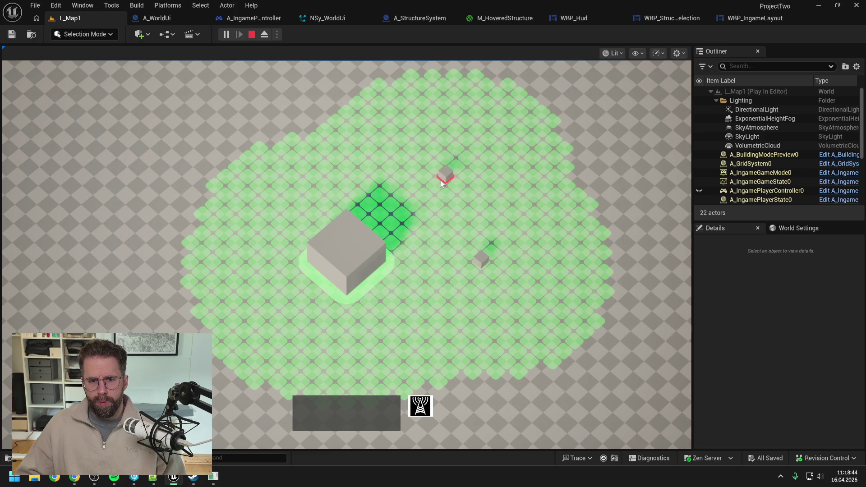
{"action": "left_click", "coordinate": [348, 152]}
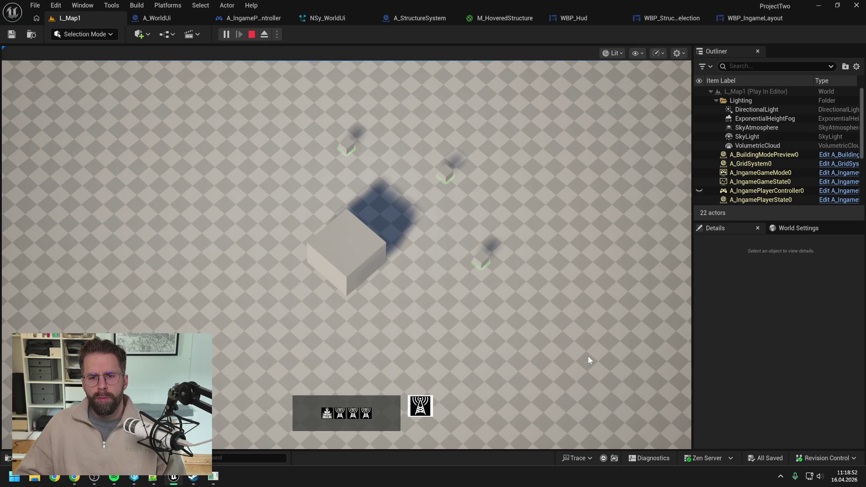
Step: Box-select the main building and then the right-hand generator blocks to check their green decals, then stop playing
{"action": "left_click_drag", "start_coordinate": [589, 356], "coordinate": [227, 202]}
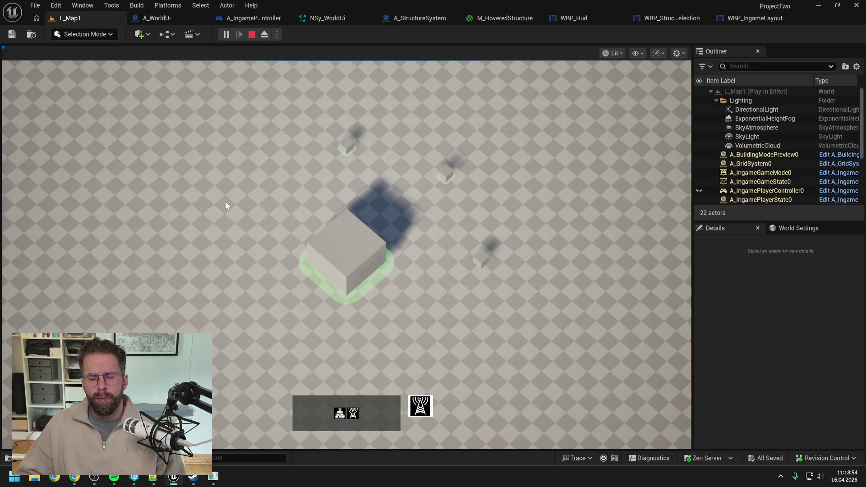
{"action": "left_click", "coordinate": [236, 201]}
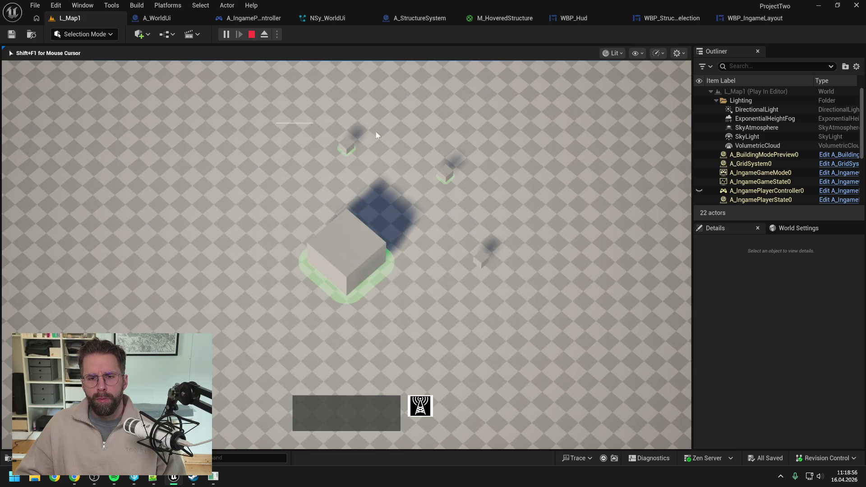
{"action": "left_click_drag", "start_coordinate": [532, 223], "coordinate": [426, 305]}
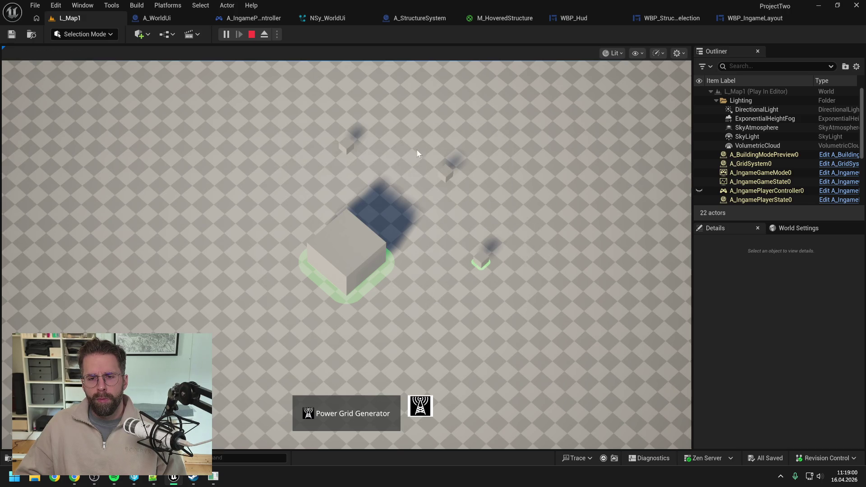
{"action": "left_click_drag", "start_coordinate": [418, 151], "coordinate": [528, 271]}
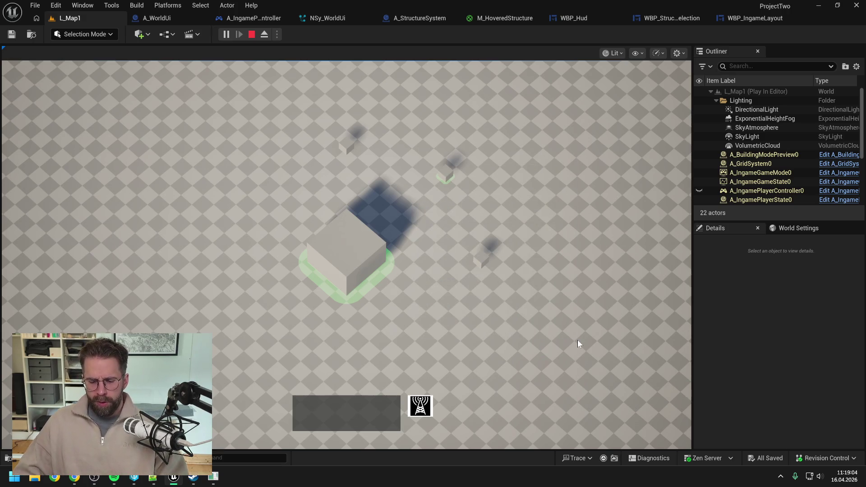
{"action": "key", "text": "Escape"}
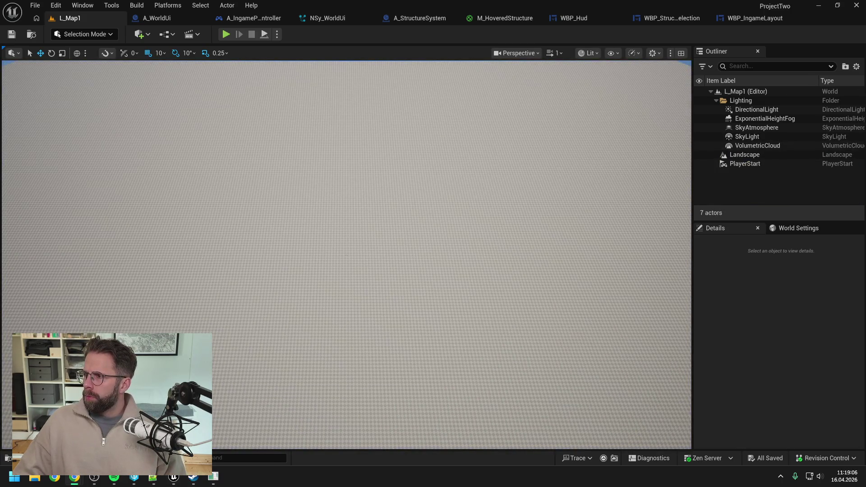
Step: Replay, select the Main Hall, clear the selection on empty ground, and stop the session
{"action": "left_click", "coordinate": [227, 35]}
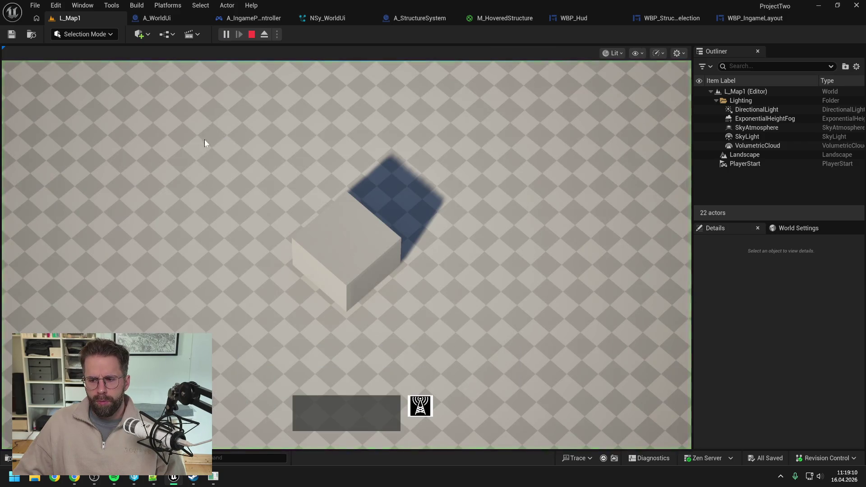
{"action": "left_click_drag", "start_coordinate": [242, 162], "coordinate": [560, 369]}
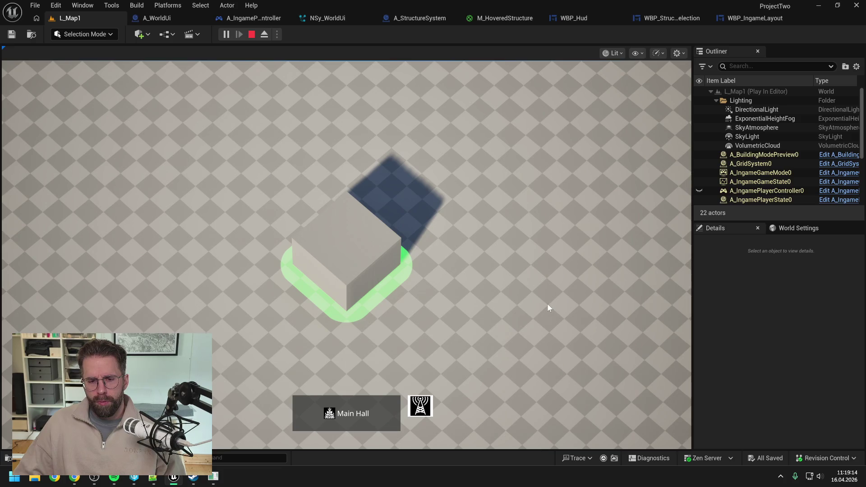
{"action": "scroll", "coordinate": [548, 306], "scroll_direction": "down", "scroll_amount": 2}
{"action": "mouse_move", "coordinate": [578, 376]}
{"action": "left_mouse_down"}
{"action": "mouse_move", "coordinate": [461, 259]}
{"action": "mouse_move", "coordinate": [229, 118]}
{"action": "mouse_move", "coordinate": [174, 112]}
{"action": "left_mouse_up"}
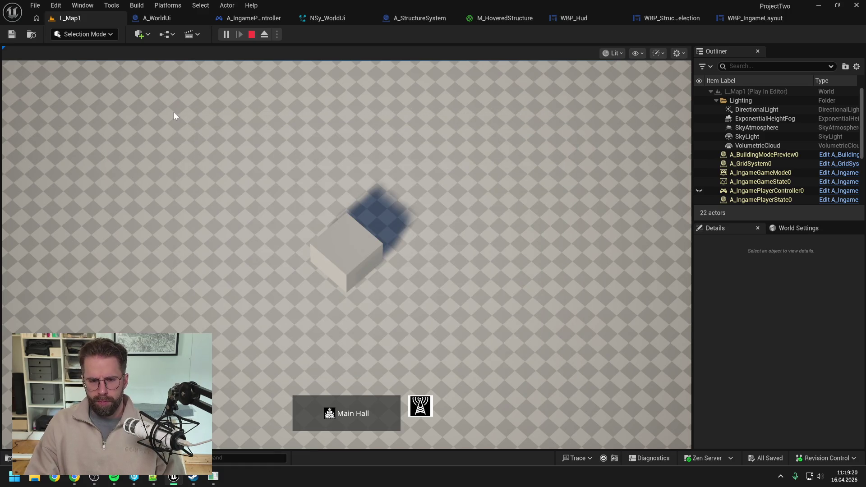
{"action": "key", "text": "Escape"}
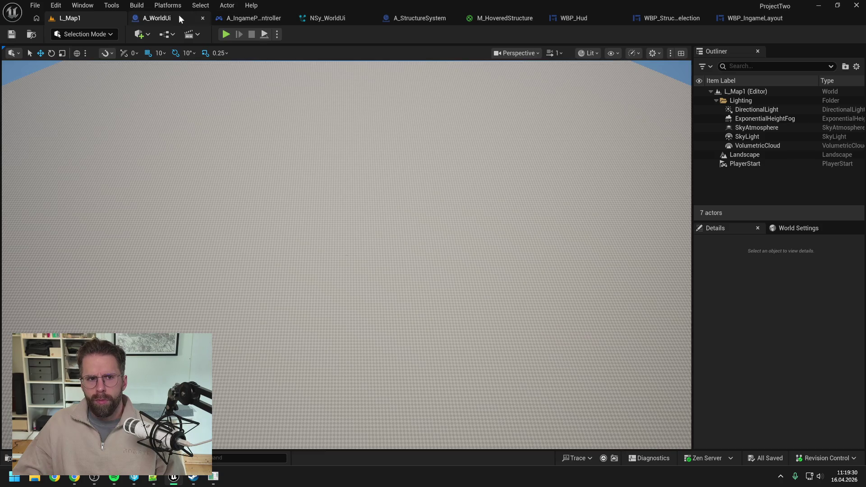
Step: Look over A_WorldUi's ShowStructureDecal nodes, then return to and focus A_IngamePlayerController's ProcessSelectioRectangle graph
{"action": "left_click", "coordinate": [160, 18]}
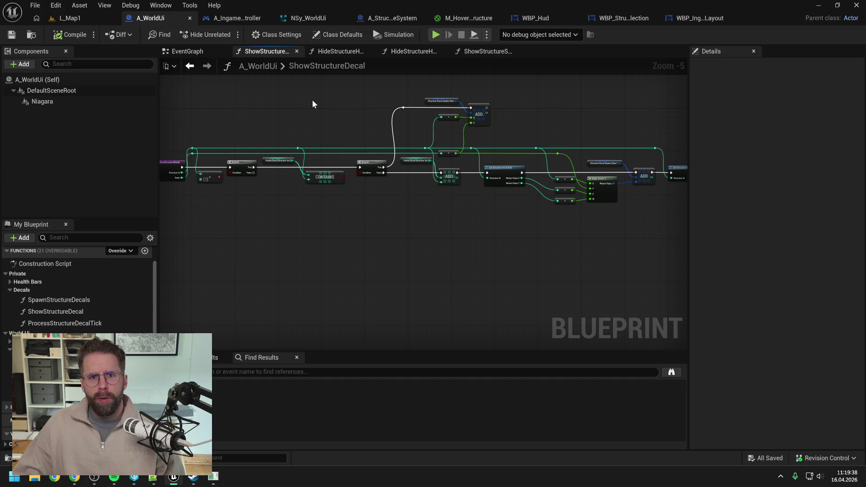
{"action": "left_click_drag", "start_coordinate": [312, 104], "coordinate": [350, 112]}
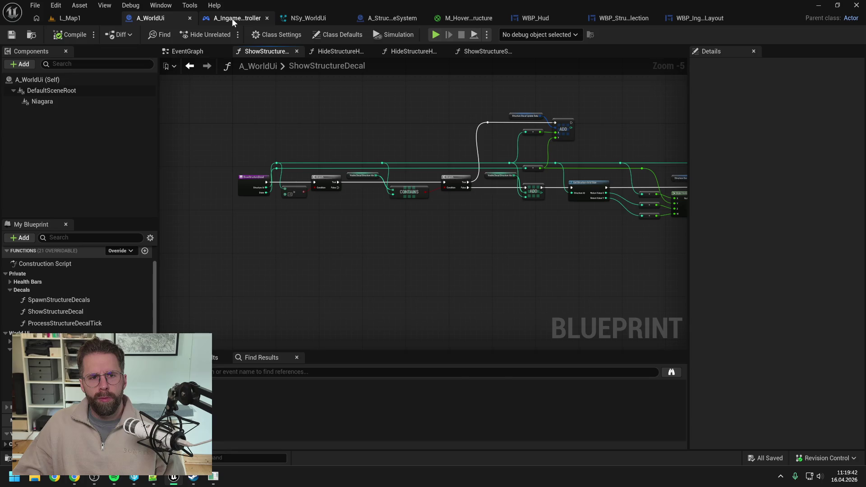
{"action": "left_click", "coordinate": [231, 18]}
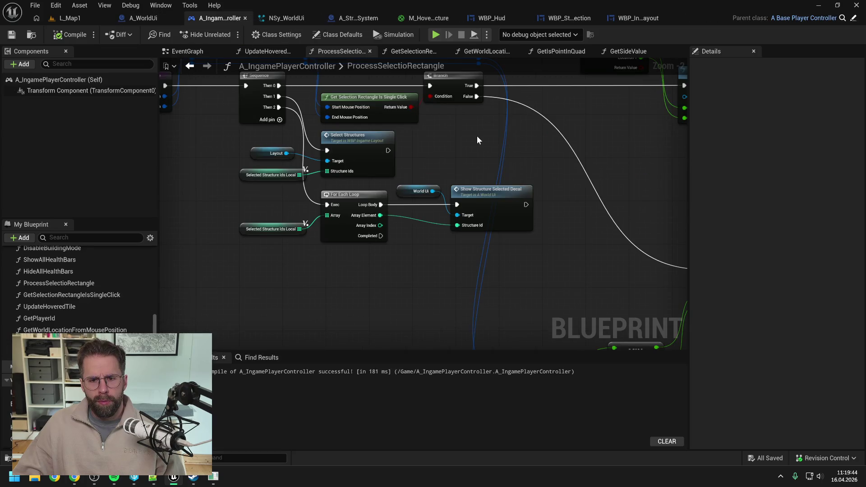
{"action": "scroll", "coordinate": [479, 140], "scroll_direction": "down", "scroll_amount": 1}
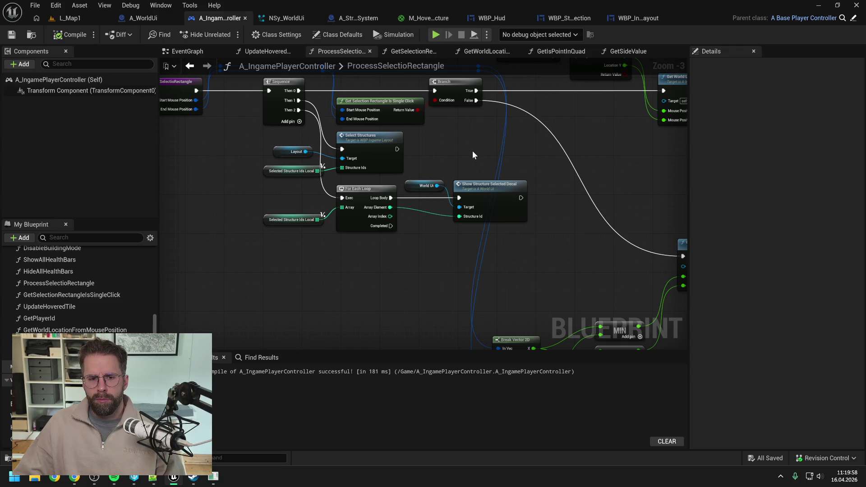
{"action": "left_click", "coordinate": [428, 257]}
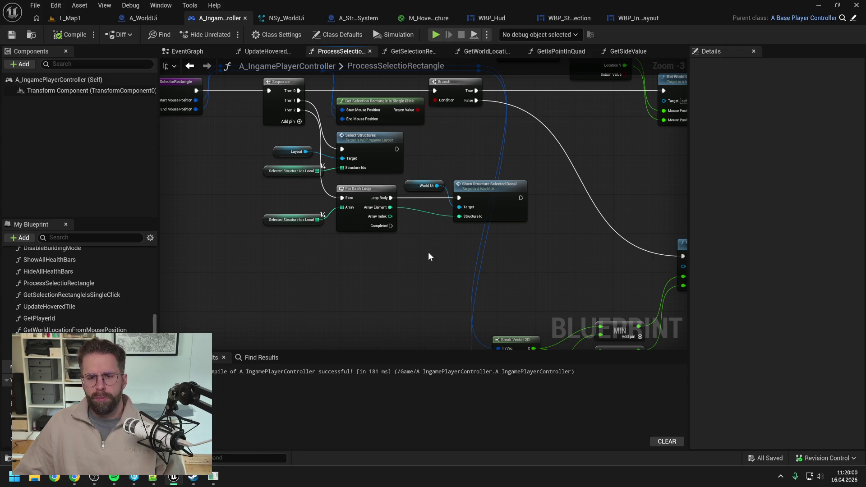